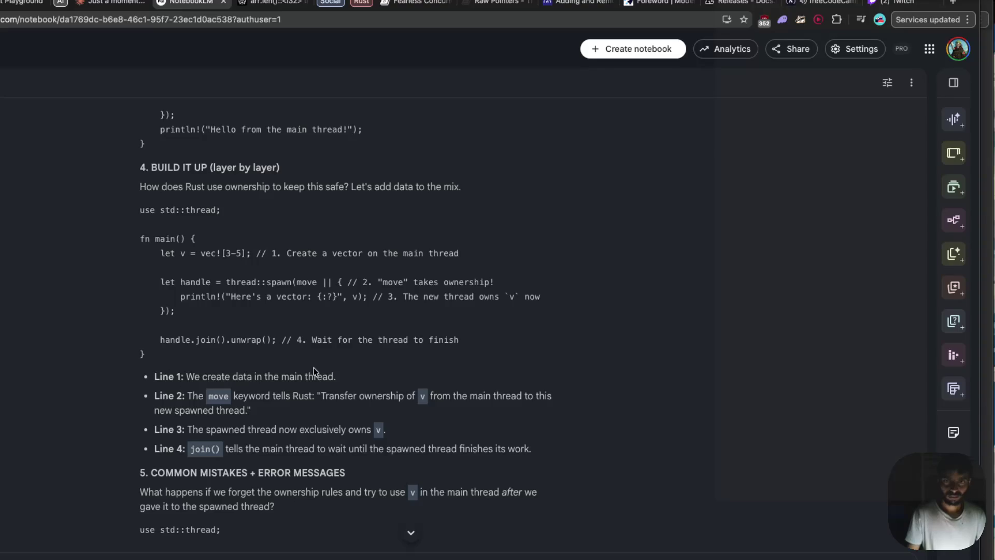
- In Rust Playground, start a new line after the vec! declaration
{"action": "scroll", "coordinate": [313, 372], "scroll_direction": "down", "scroll_amount": 1}
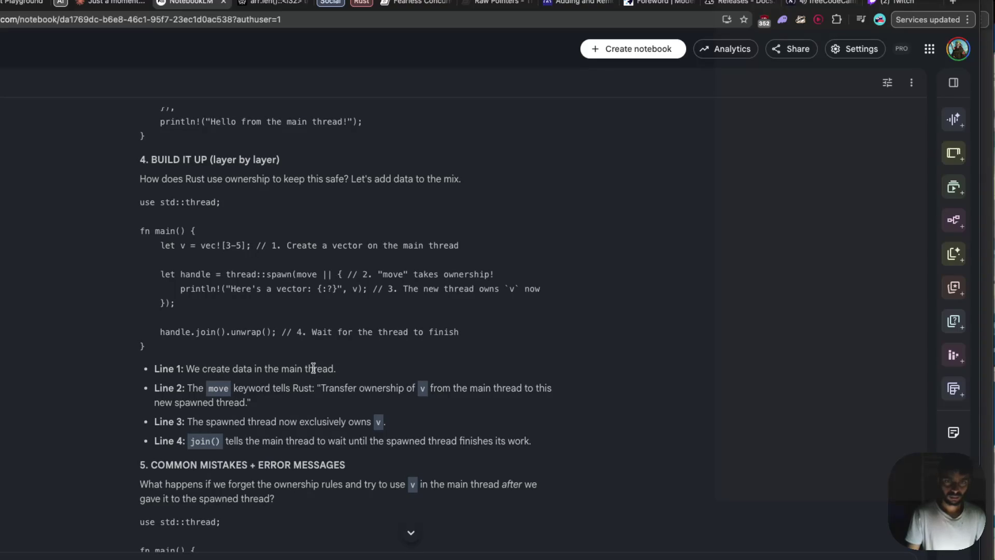
{"action": "scroll", "coordinate": [314, 368], "scroll_direction": "down", "scroll_amount": 1}
{"action": "scroll", "coordinate": [314, 369], "scroll_direction": "down", "scroll_amount": 1}
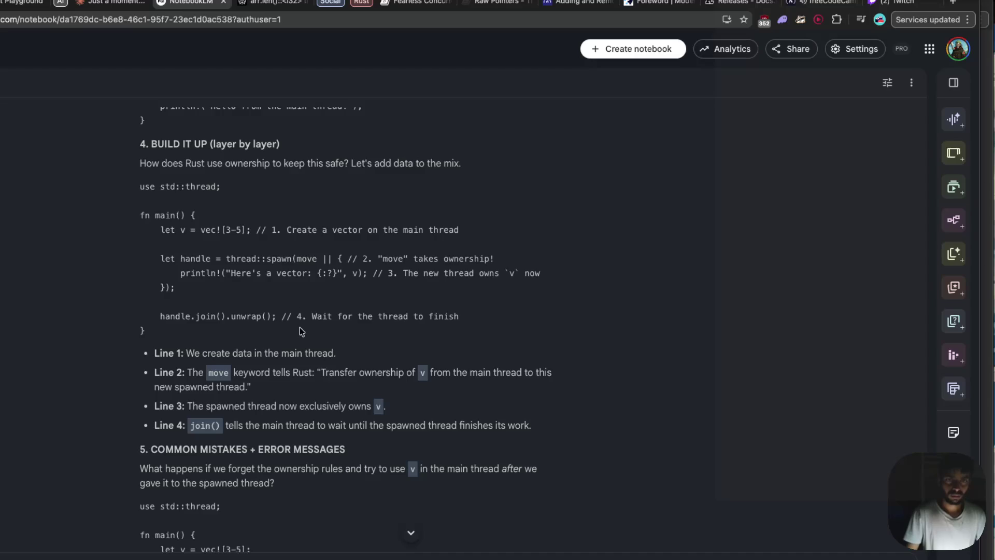
{"action": "left_click", "coordinate": [23, 2]}
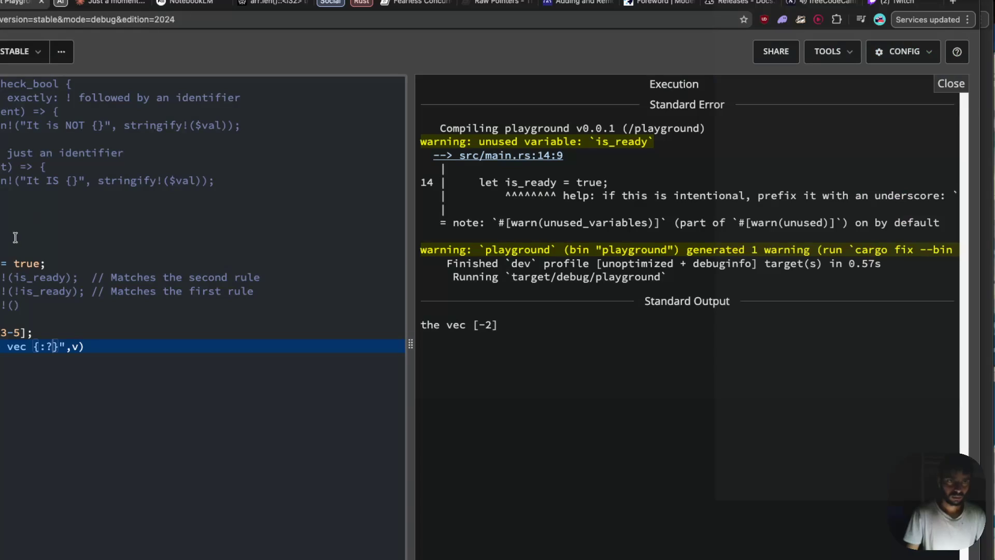
{"action": "left_click", "coordinate": [74, 267]}
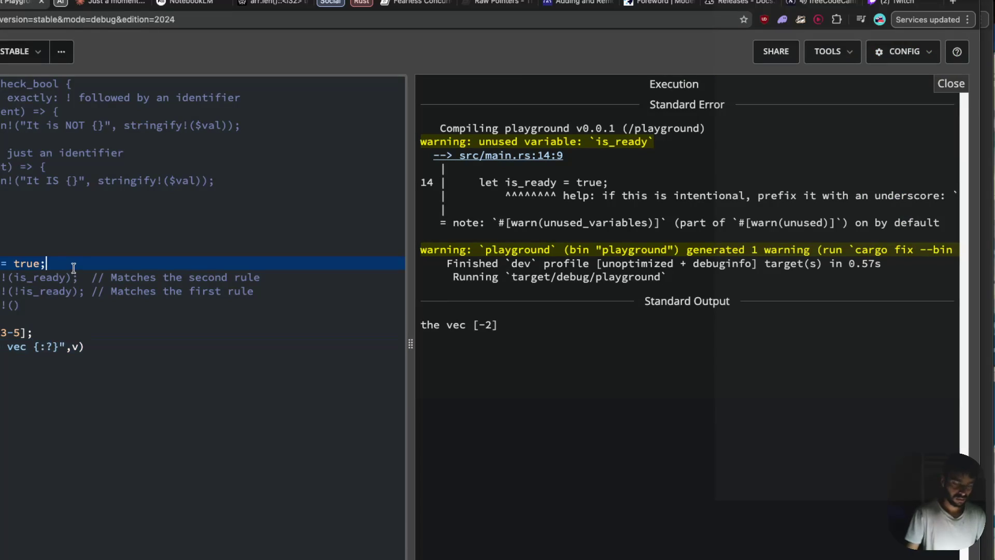
{"action": "left_click", "coordinate": [62, 322]}
{"action": "left_click", "coordinate": [71, 338]}
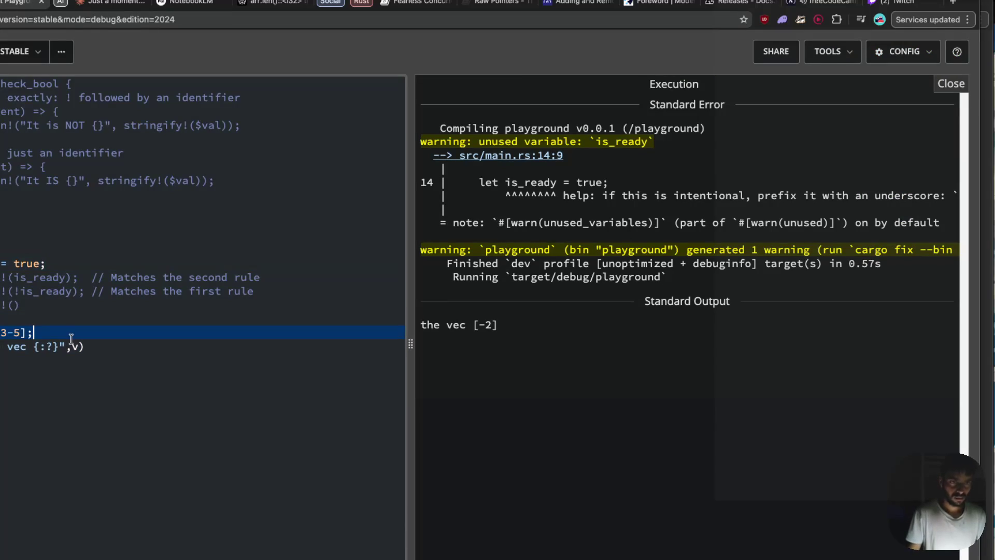
{"action": "key", "text": "Return"}
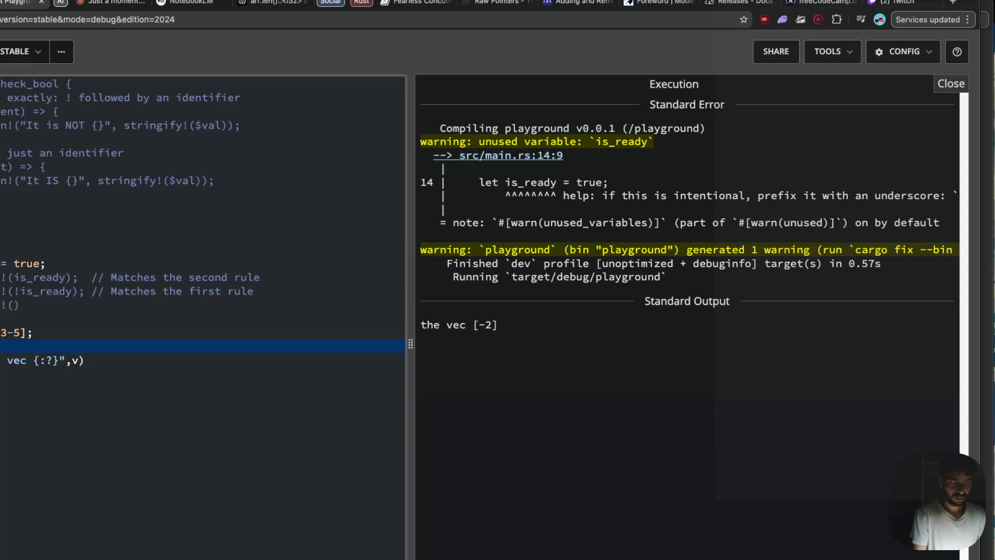
- Write a move closure that prints the vector with "the vec {:?}"
{"action": "type", "text": "("}
{"action": "type", "text": "move ||"}
{"action": "type", "text": " print"}
{"action": "key", "text": "BackSpace"}
{"action": "key", "text": "BackSpace"}
{"action": "key", "text": "BackSpace"}
{"action": "key", "text": "BackSpace"}
{"action": "key", "text": "BackSpace"}
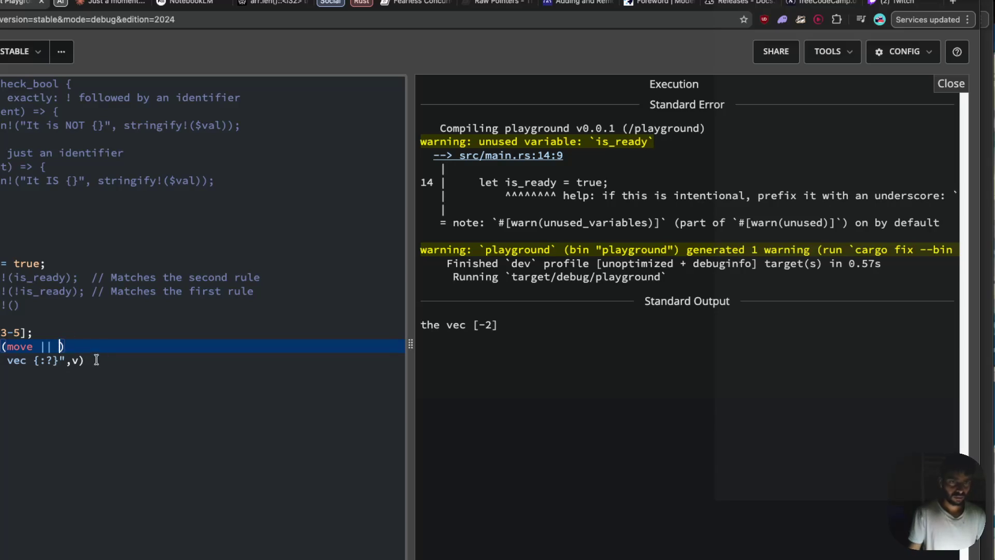
{"action": "left_click", "coordinate": [77, 357]}
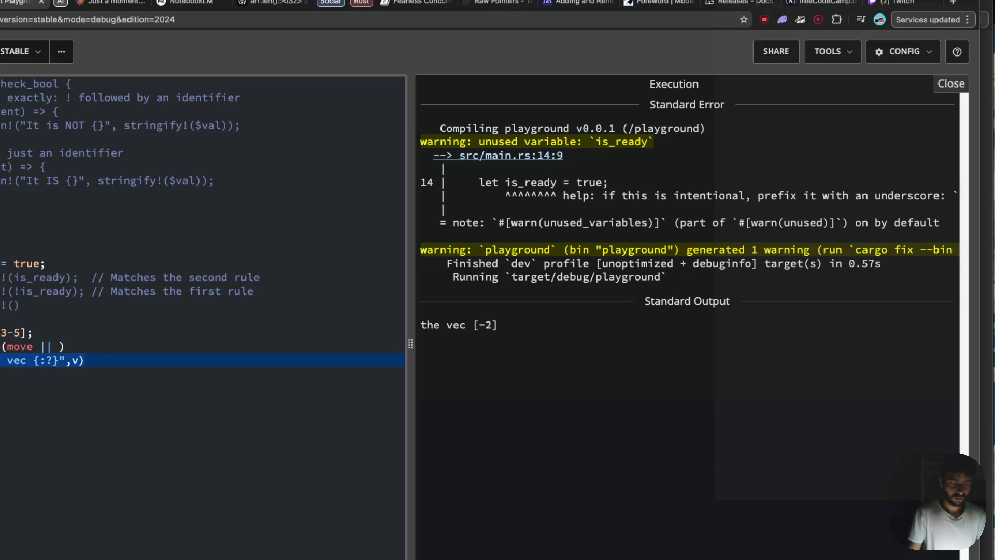
{"action": "left_click", "coordinate": [50, 345]}
{"action": "key", "text": "ctrl+v"}
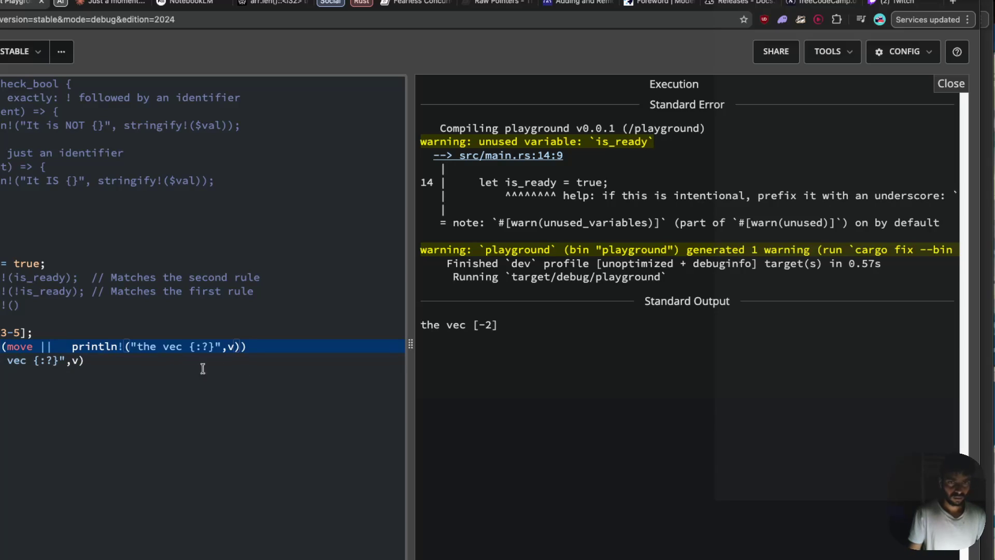
{"action": "type", "text": ");"}
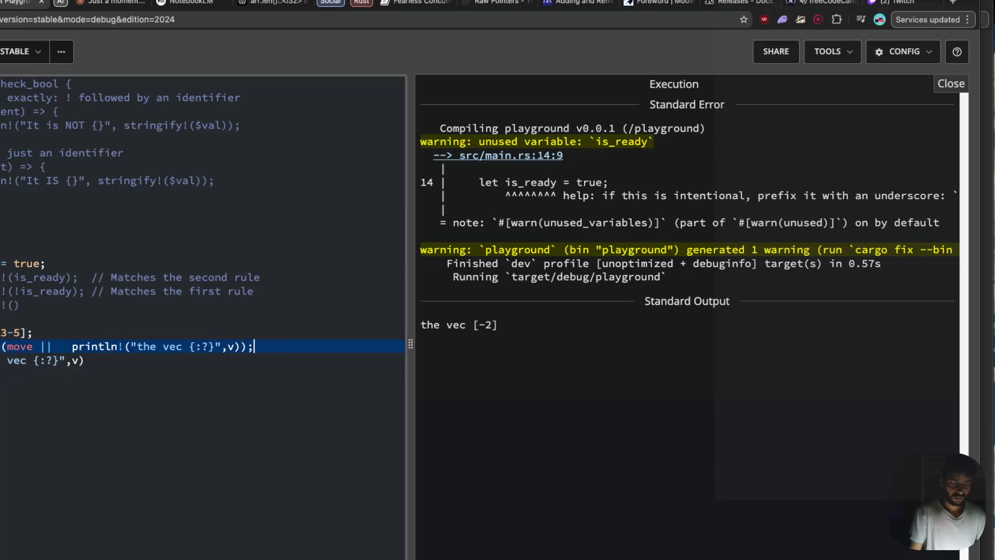
{"action": "key", "text": "Return"}
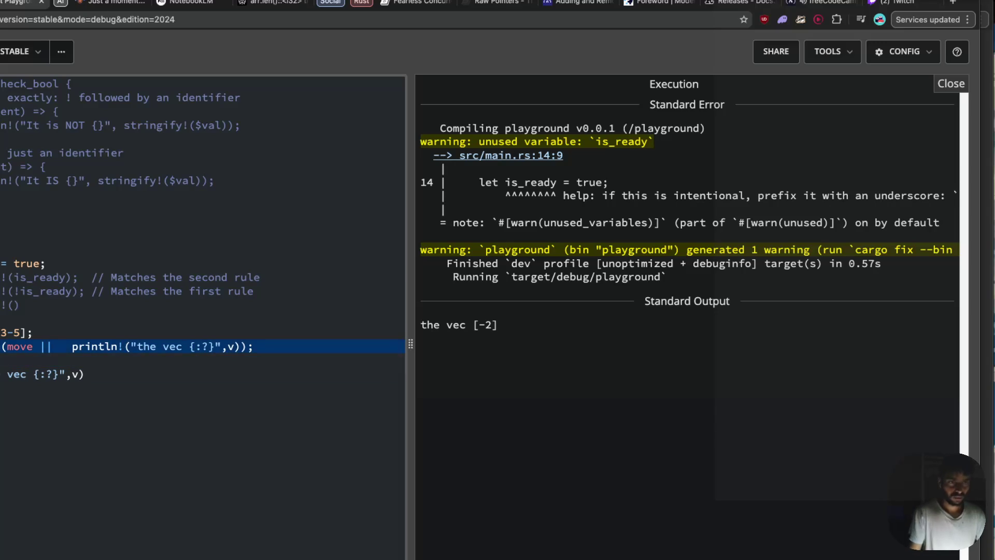
- Make the closure a thread::spawn call, add a join().unwrap() line, and run the program
{"action": "left_click", "coordinate": [155, 346]}
{"action": "type", "text": "ead::spawn"}
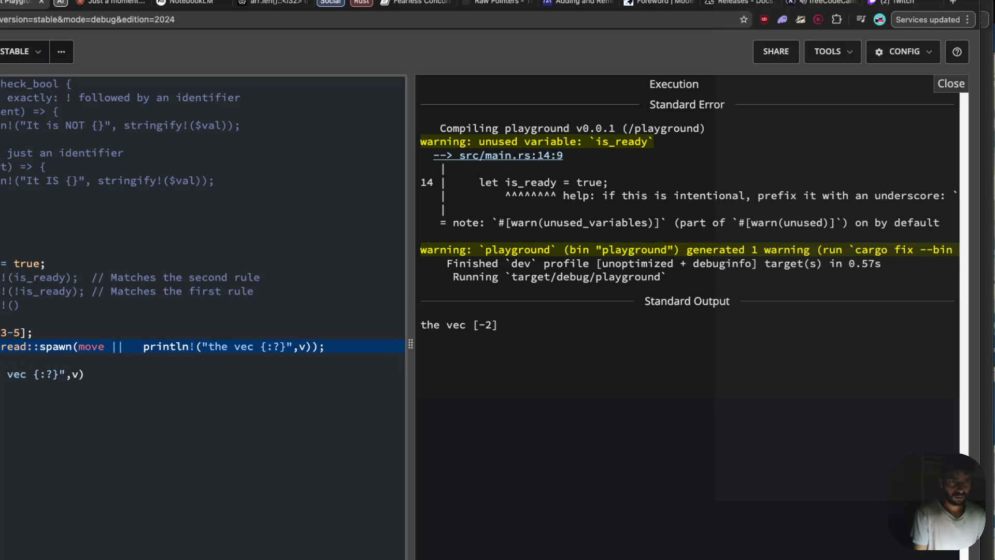
{"action": "key", "text": "Down"}
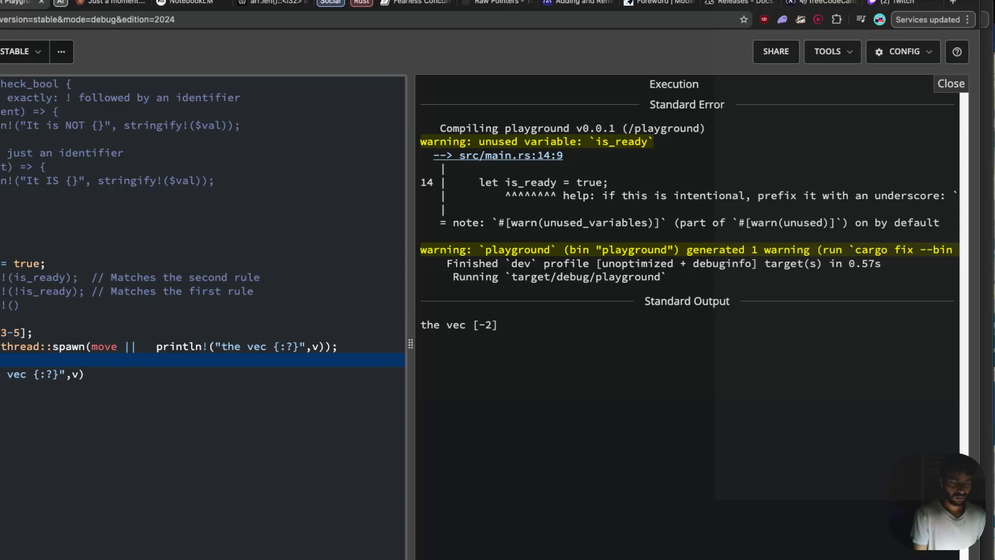
{"action": "type", "text": ".unarap"}
{"action": "key", "text": "BackSpace"}
{"action": "key", "text": "BackSpace"}
{"action": "key", "text": "BackSpace"}
{"action": "type", "text": "nwr"}
{"action": "type", "text": "ap();"}
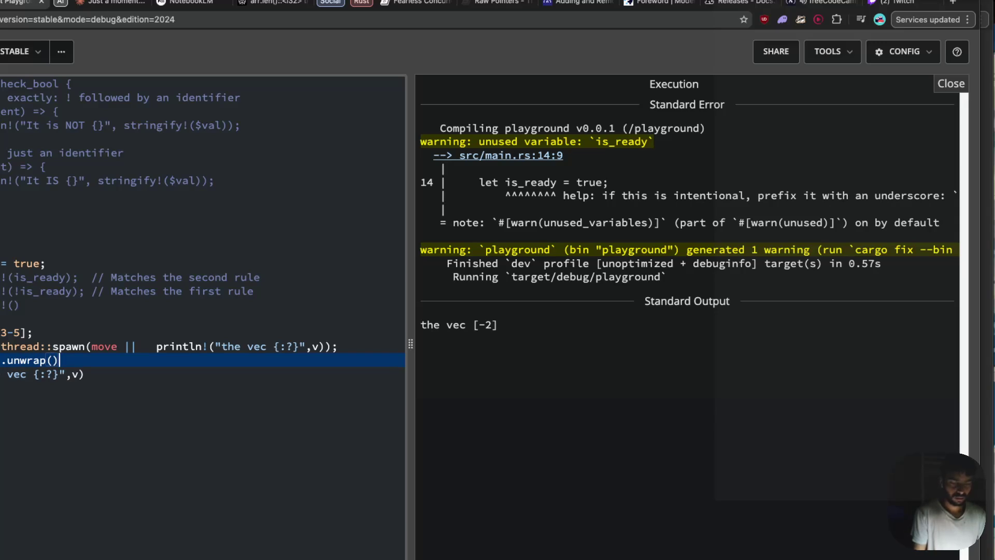
{"action": "key", "text": "ctrl+Return"}
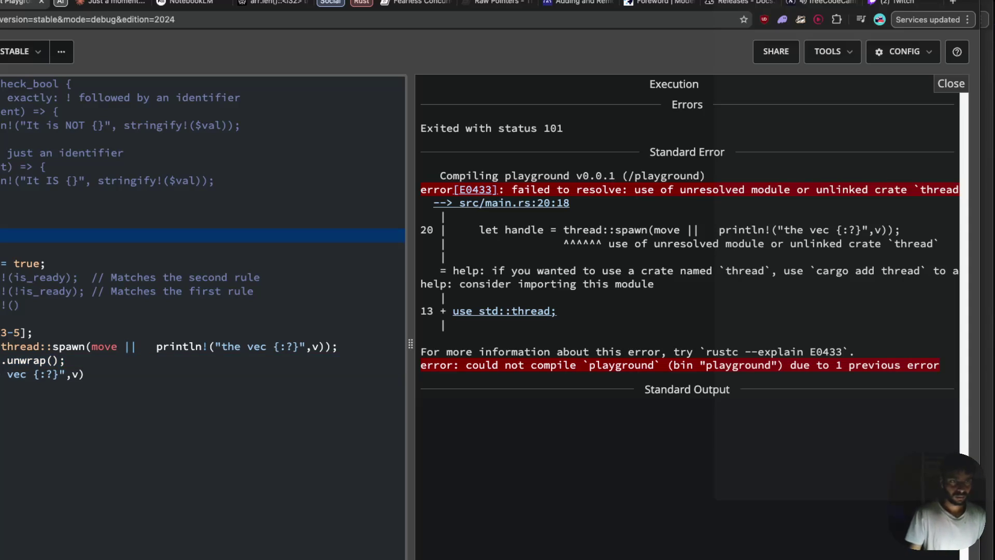
- Add a use std::thread import to fix E0433 and rerun the program
{"action": "type", "text": "use s"}
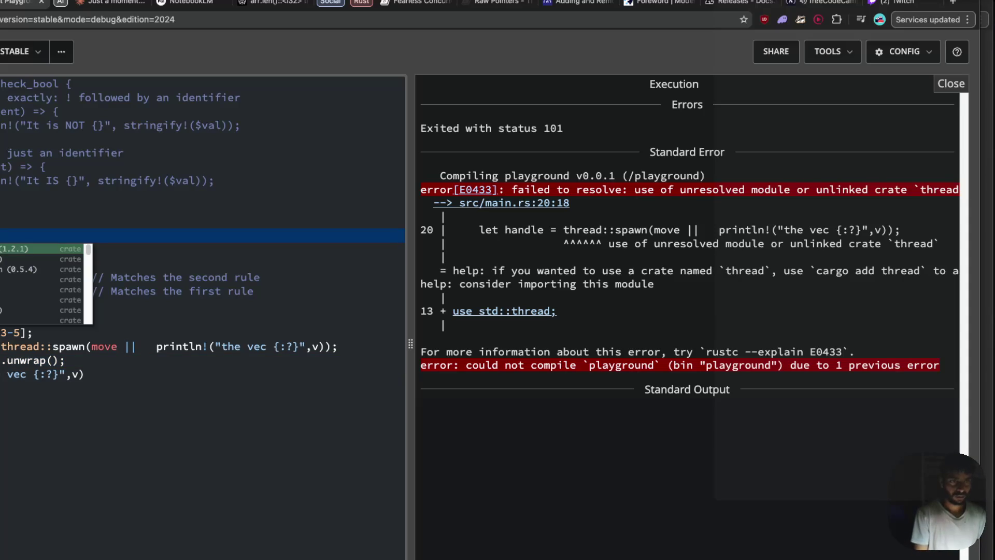
{"action": "key", "text": "Escape"}
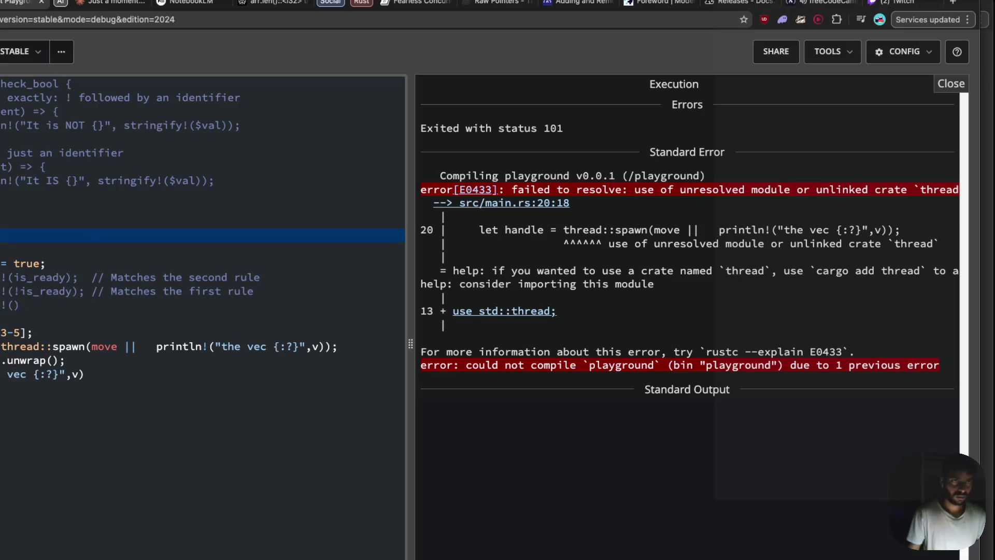
{"action": "key", "text": "ctrl+Return"}
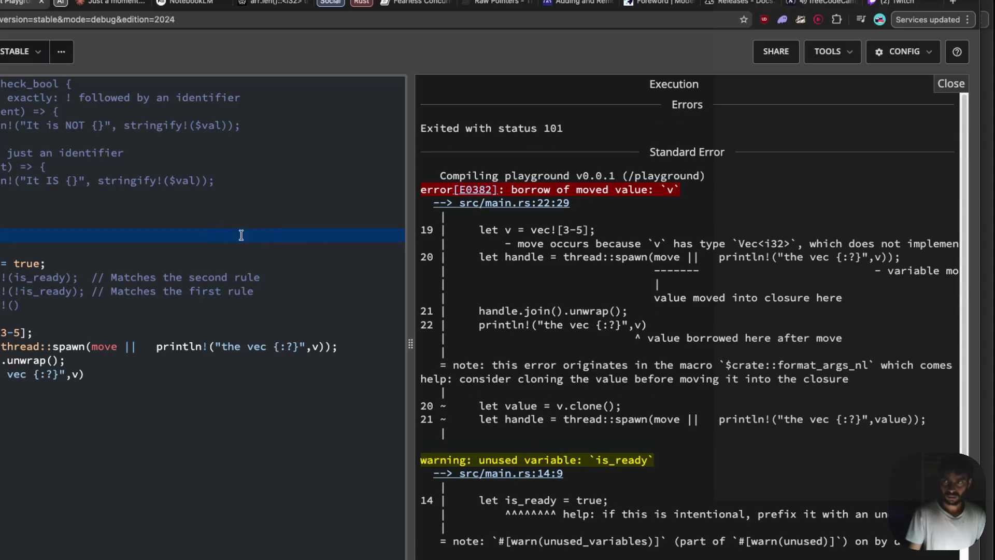
- Fix the E0382 borrow error by editing the later println line, then rerun successfully
{"action": "scroll", "coordinate": [570, 253], "scroll_direction": "right", "scroll_amount": 3}
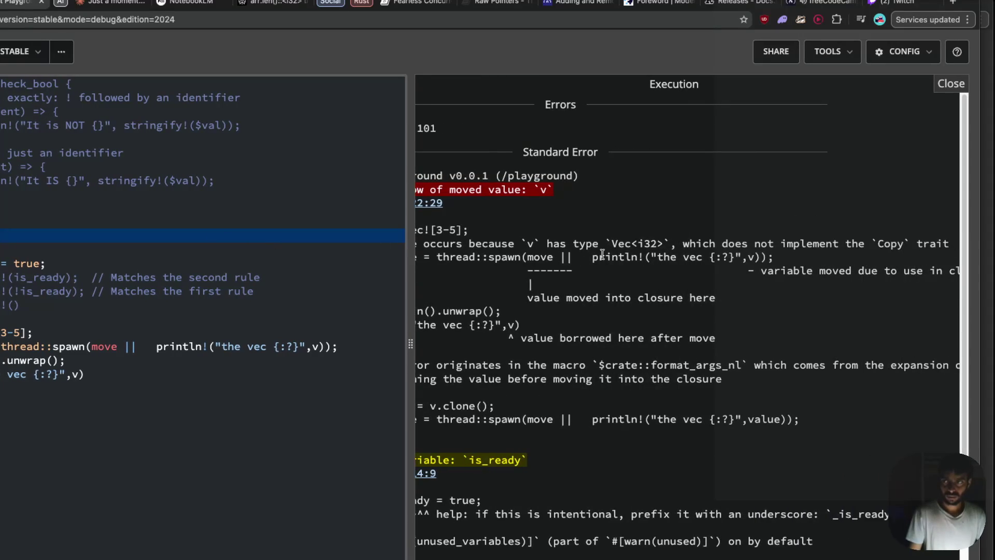
{"action": "scroll", "coordinate": [602, 254], "scroll_direction": "left", "scroll_amount": 3}
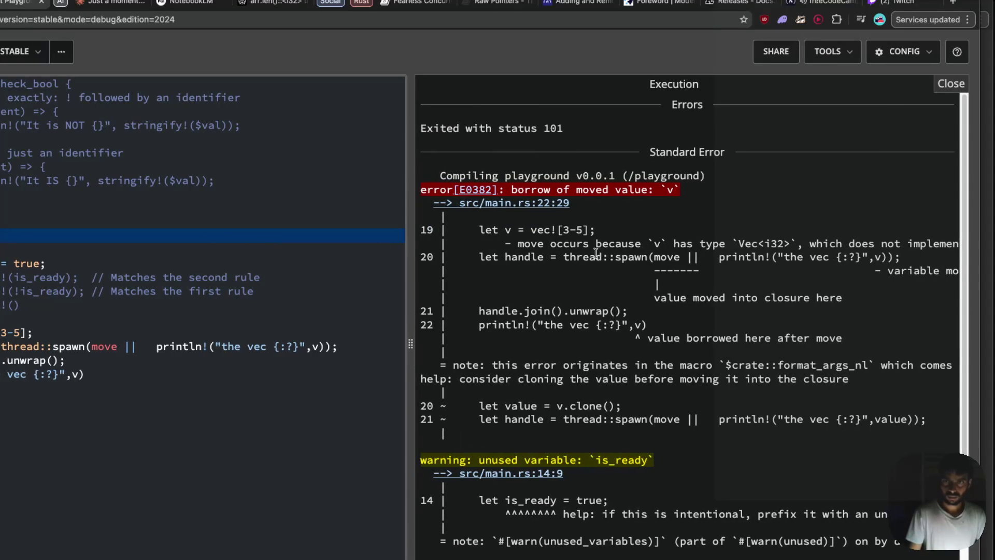
{"action": "scroll", "coordinate": [596, 253], "scroll_direction": "right", "scroll_amount": 10}
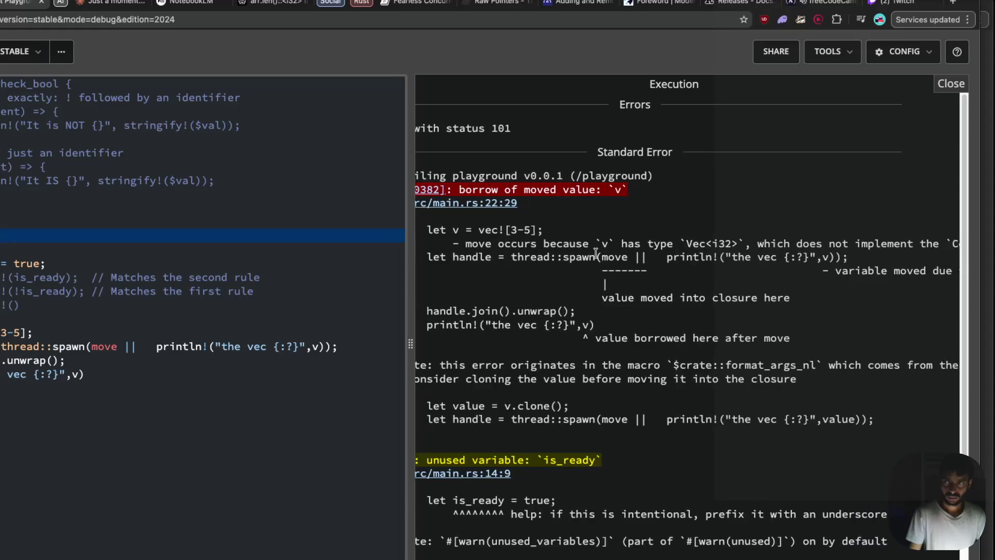
{"action": "scroll", "coordinate": [596, 253], "scroll_direction": "left", "scroll_amount": 10}
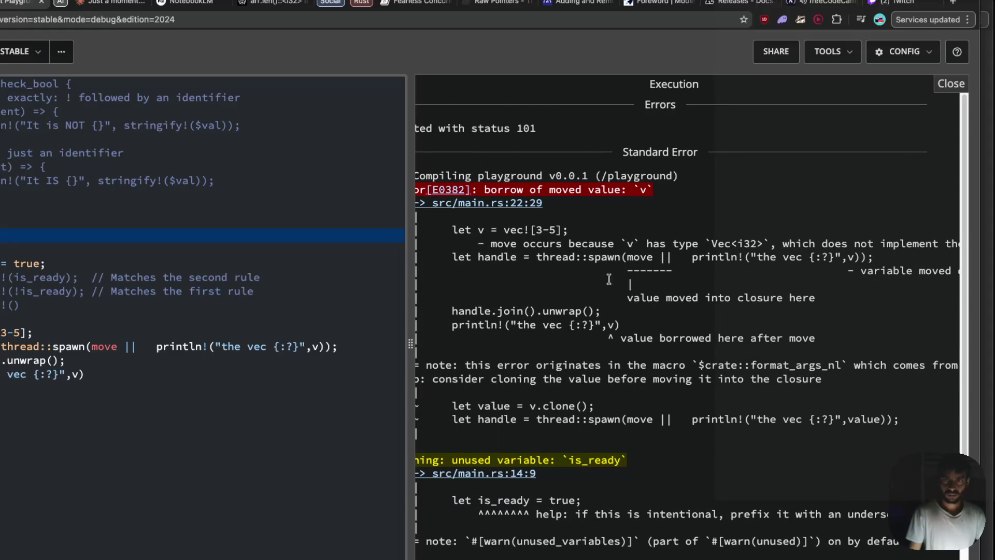
{"action": "left_click", "coordinate": [133, 370]}
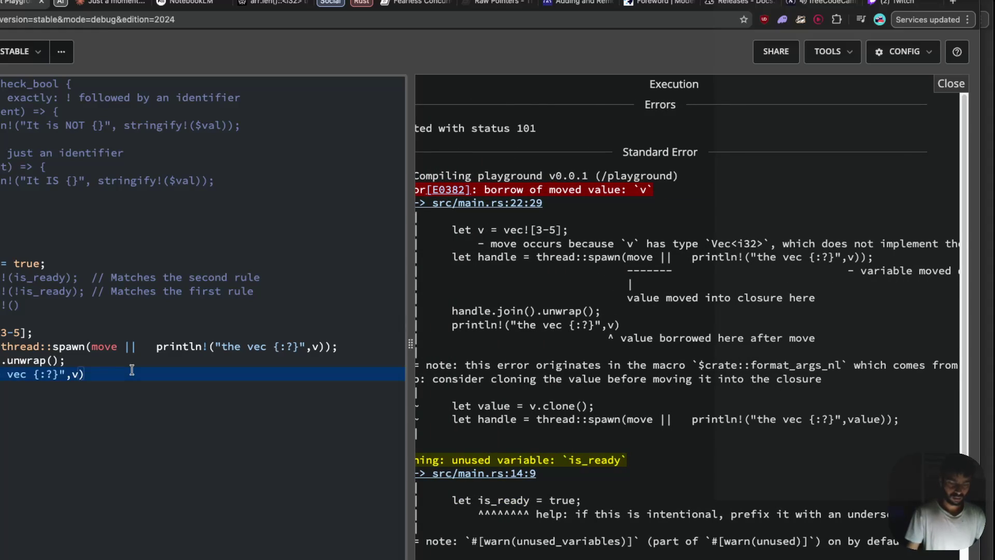
{"action": "key", "text": "Tab"}
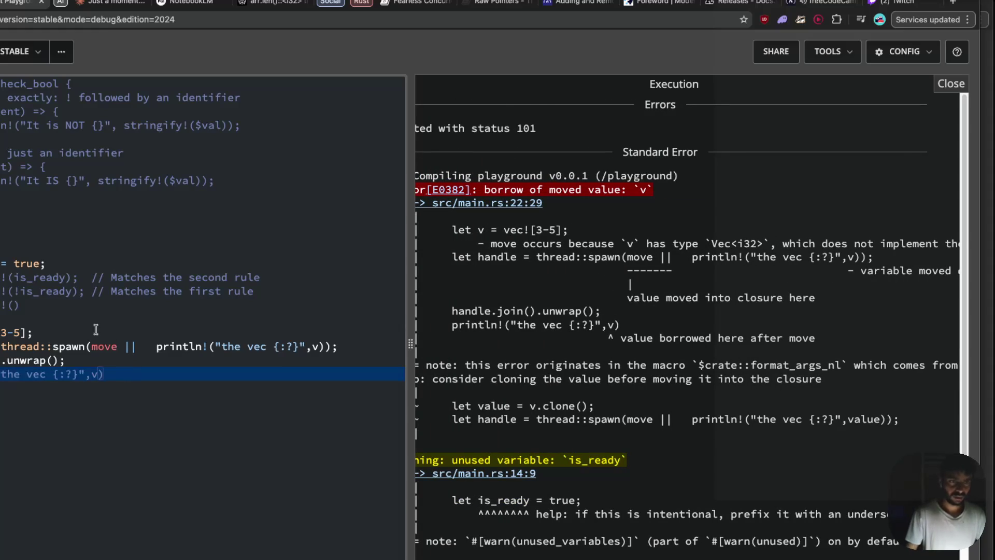
{"action": "key", "text": "ctrl+Return"}
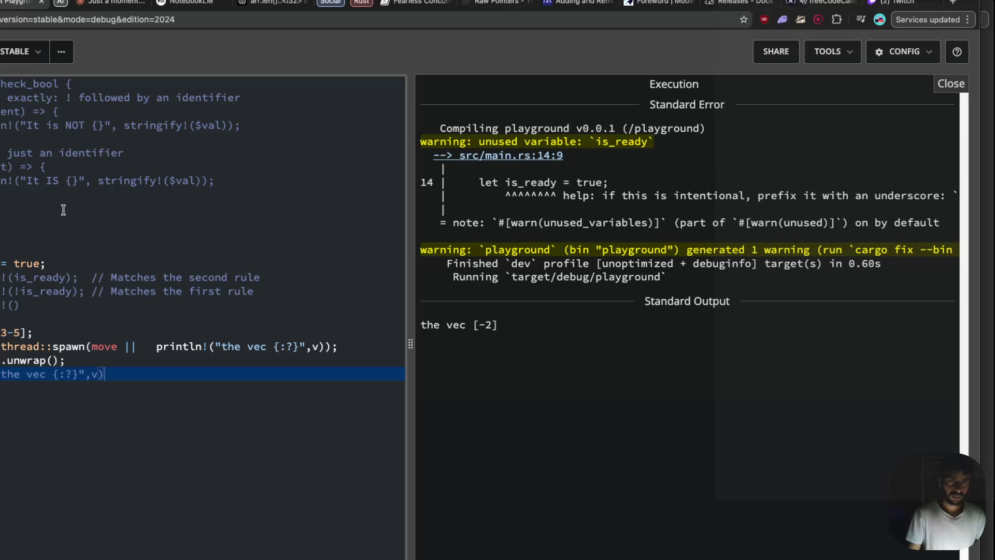
- Return to NotebookLM and scroll to the common-mistakes example and E0382 error
{"action": "key", "text": "ctrl+Tab"}
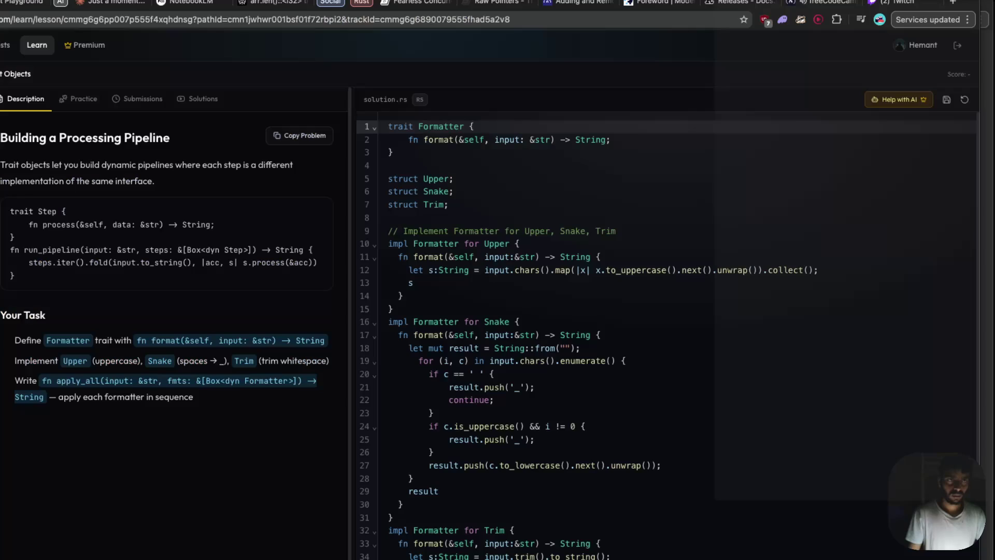
{"action": "key", "text": "ctrl+Tab"}
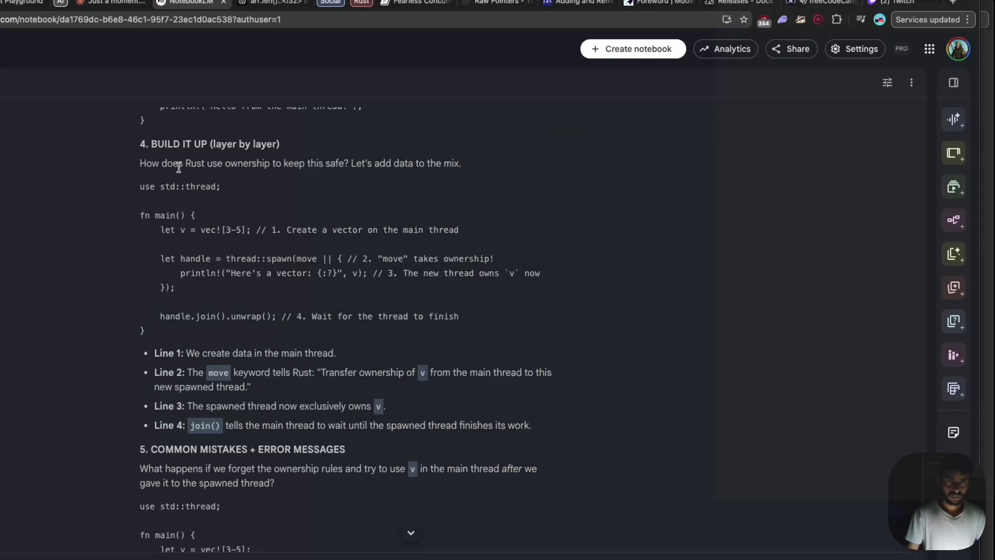
{"action": "scroll", "coordinate": [206, 350], "scroll_direction": "down", "scroll_amount": 3}
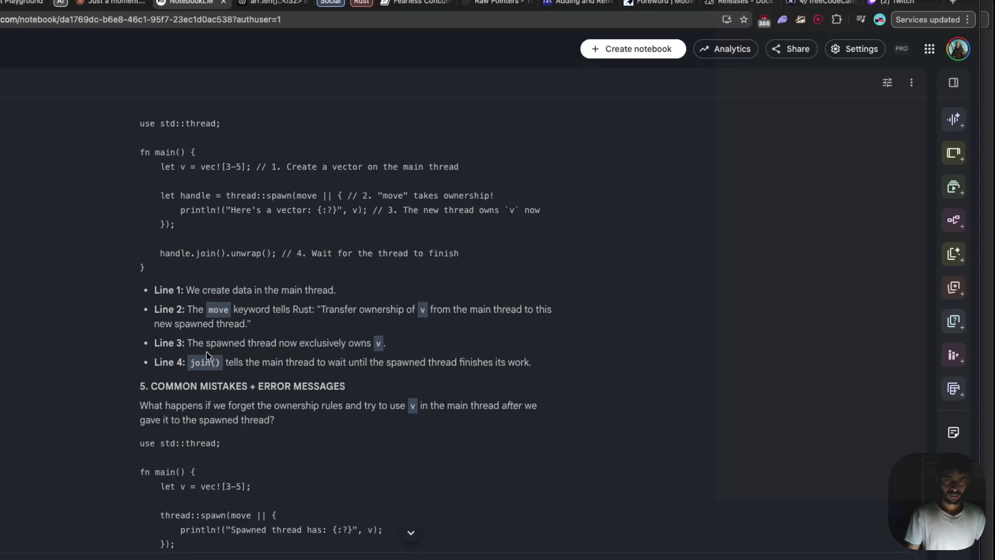
{"action": "scroll", "coordinate": [206, 351], "scroll_direction": "down", "scroll_amount": 4}
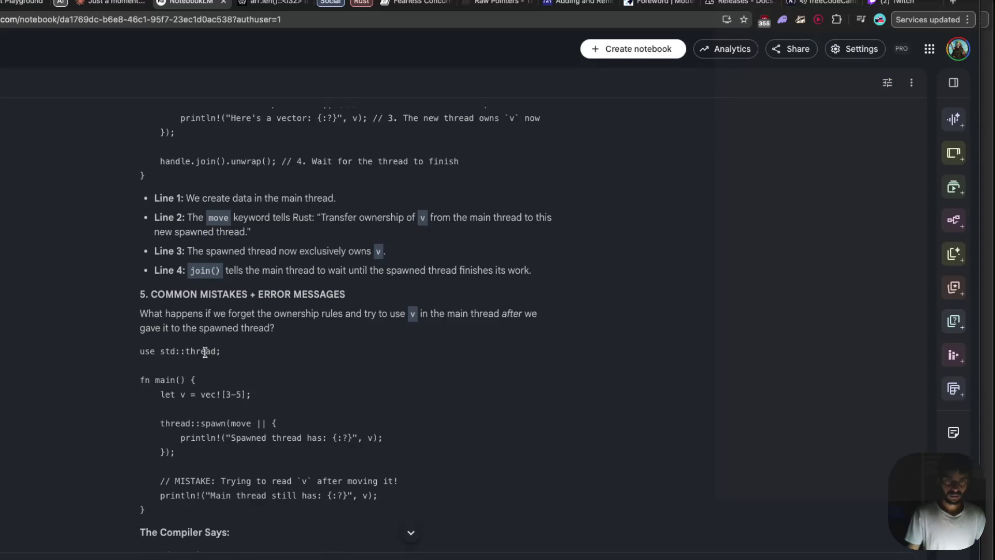
{"action": "scroll", "coordinate": [243, 389], "scroll_direction": "down", "scroll_amount": 3}
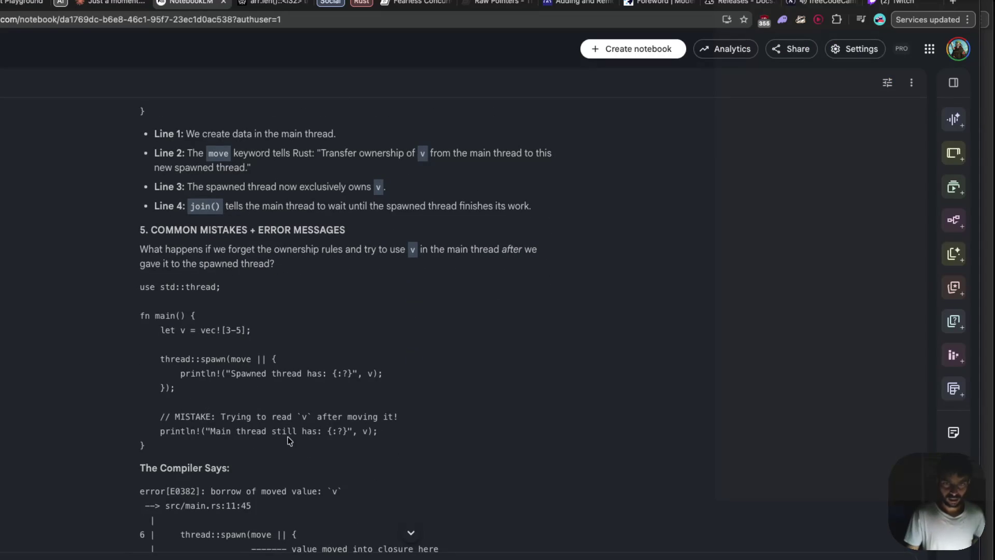
{"action": "scroll", "coordinate": [282, 431], "scroll_direction": "down", "scroll_amount": 6}
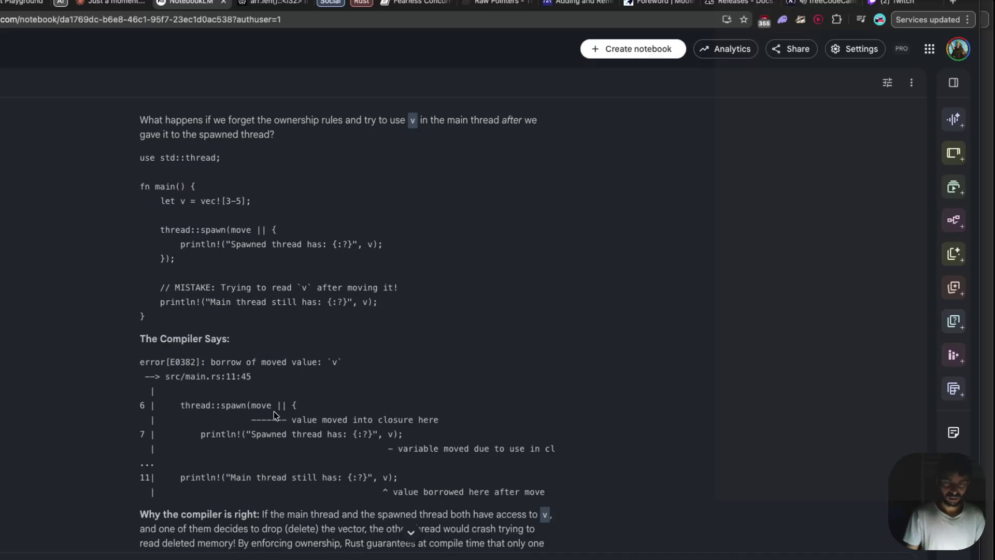
{"action": "scroll", "coordinate": [263, 405], "scroll_direction": "down", "scroll_amount": 2}
{"action": "scroll", "coordinate": [256, 397], "scroll_direction": "down", "scroll_amount": 1}
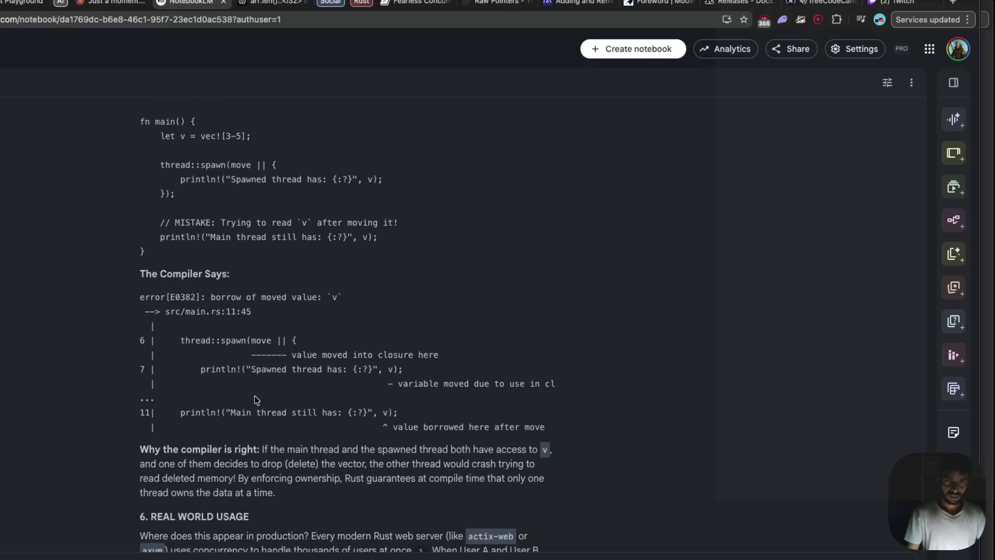
{"action": "left_click_drag", "start_coordinate": [291, 355], "coordinate": [398, 354]}
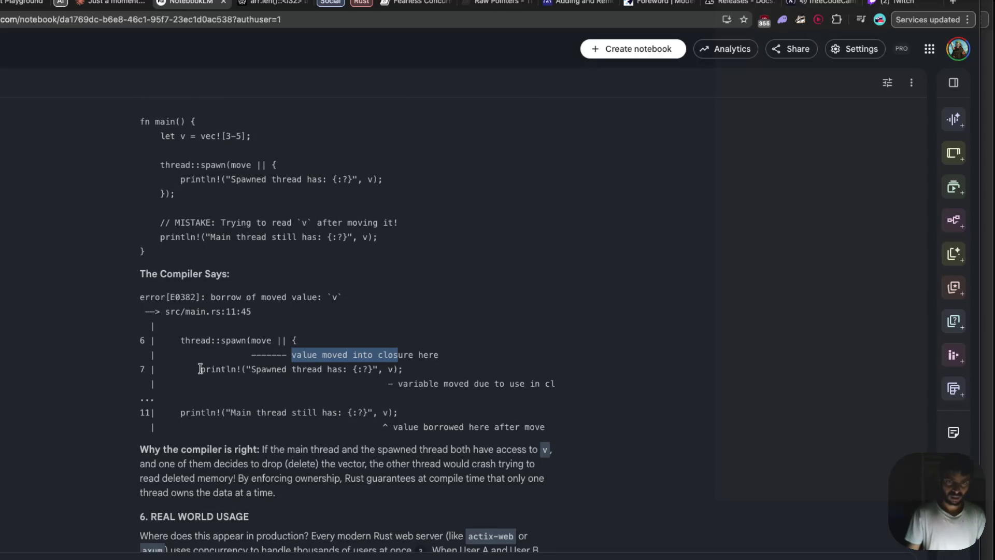
{"action": "scroll", "coordinate": [218, 371], "scroll_direction": "down", "scroll_amount": 5}
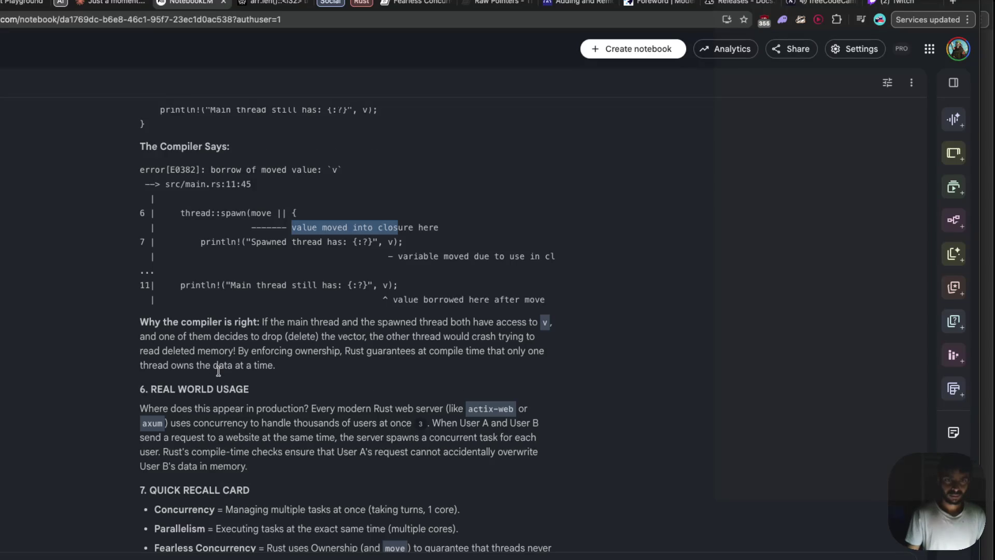
- Highlight the 'Why the compiler is right' lead-in and the other-thread-would-crash explanation
{"action": "left_click_drag", "start_coordinate": [262, 322], "coordinate": [378, 322]}
{"action": "left_click", "coordinate": [418, 322]}
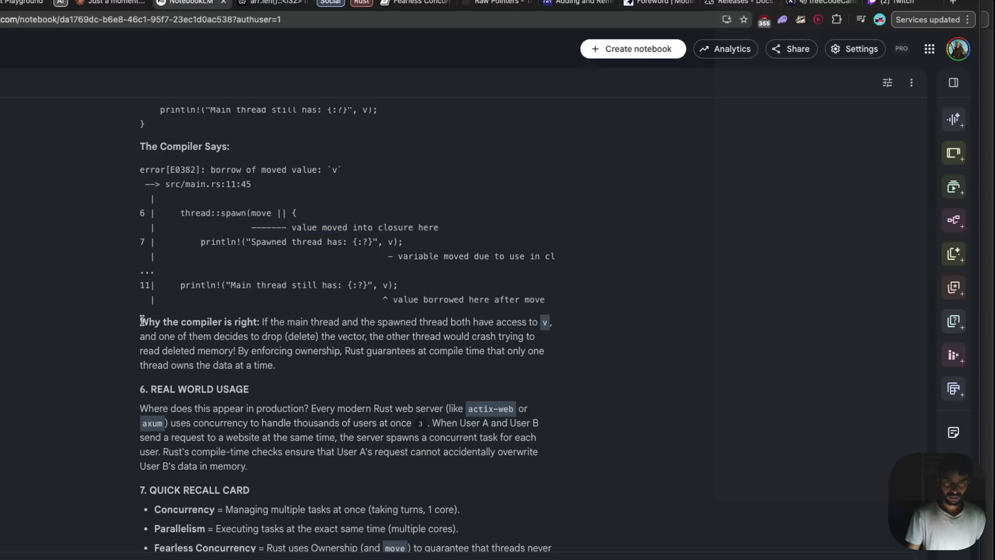
{"action": "left_click_drag", "start_coordinate": [142, 321], "coordinate": [188, 321]}
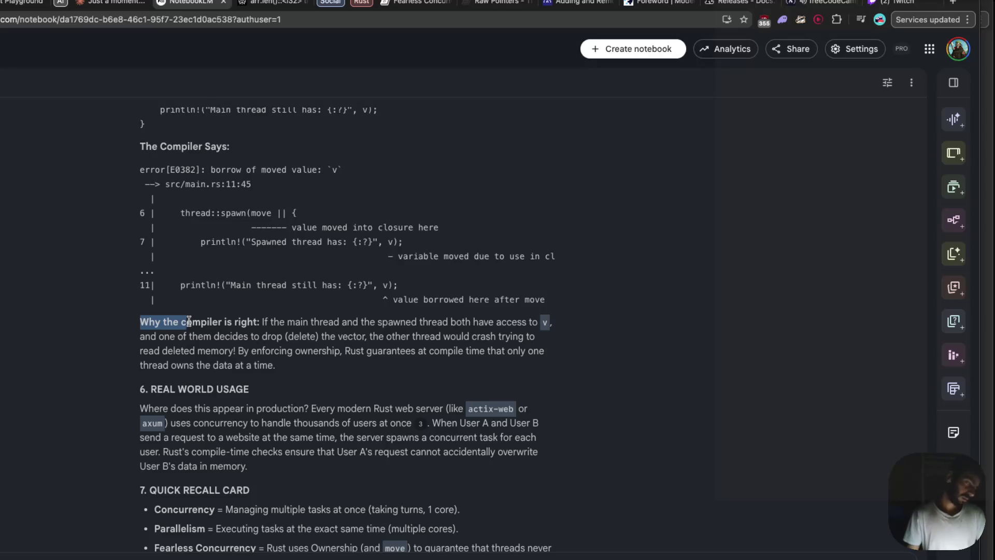
{"action": "left_click", "coordinate": [189, 321]}
{"action": "left_click_drag", "start_coordinate": [140, 321], "coordinate": [526, 323]}
{"action": "left_click", "coordinate": [486, 338]}
{"action": "left_click_drag", "start_coordinate": [140, 336], "coordinate": [378, 322]}
{"action": "left_click", "coordinate": [274, 336]}
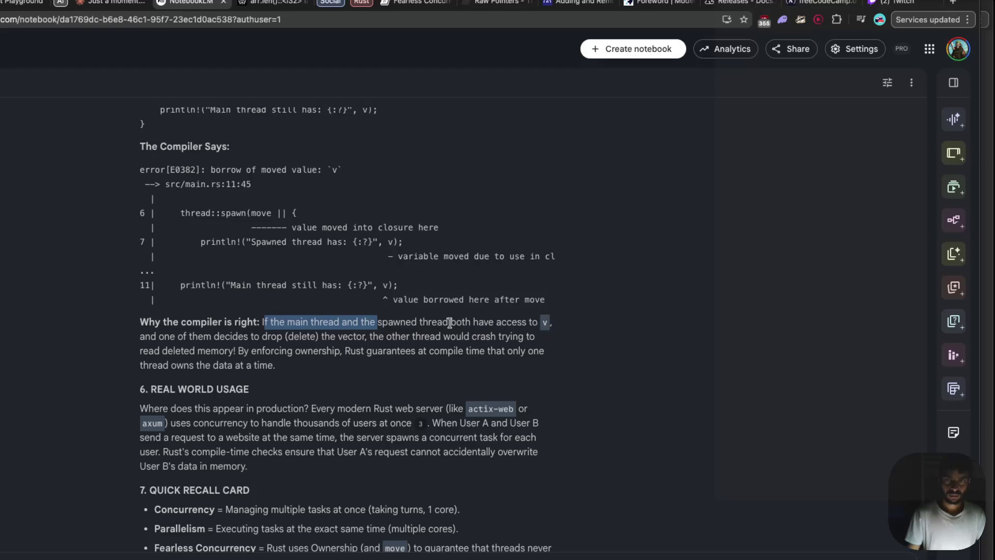
{"action": "left_click_drag", "start_coordinate": [382, 322], "coordinate": [482, 325]}
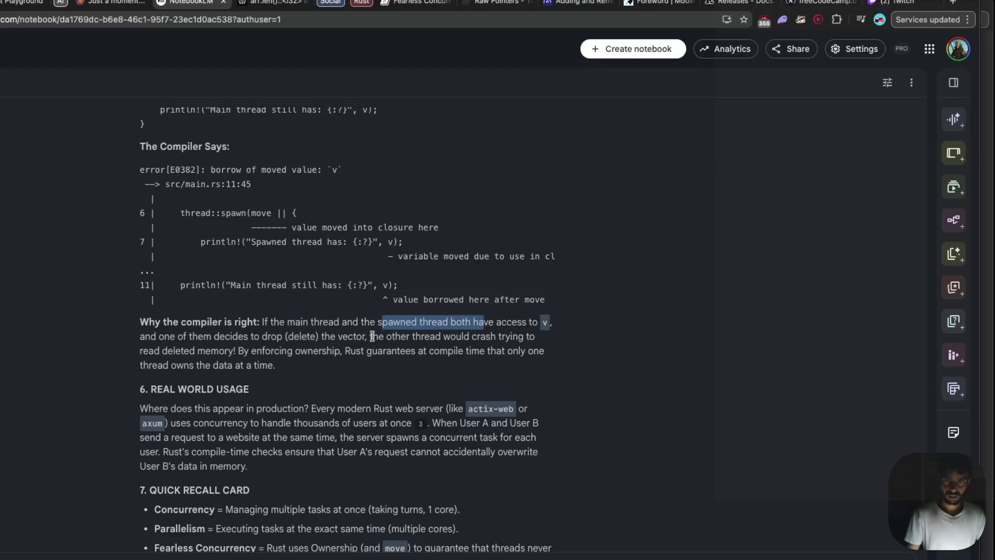
{"action": "left_click_drag", "start_coordinate": [371, 337], "coordinate": [529, 341]}
{"action": "left_click", "coordinate": [155, 351]}
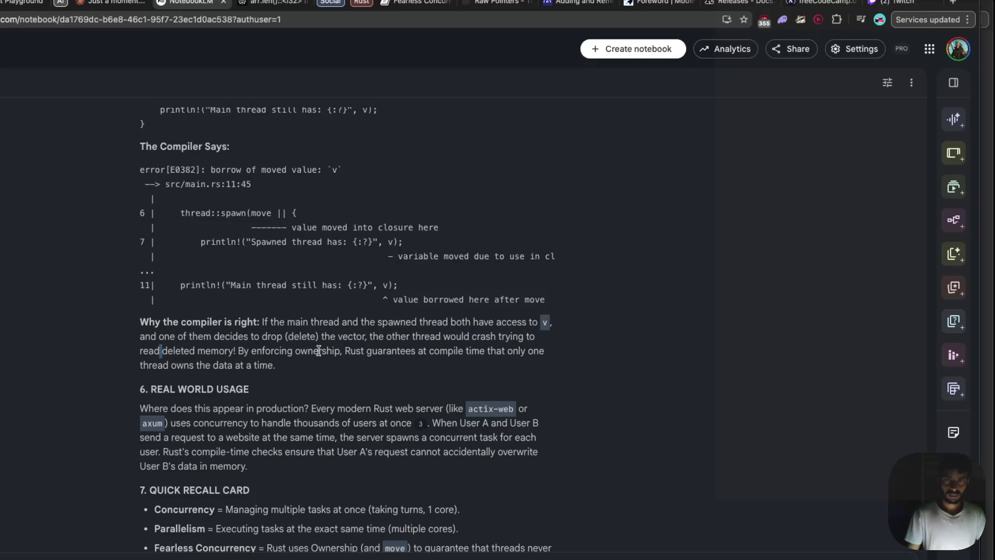
{"action": "left_click_drag", "start_coordinate": [370, 336], "coordinate": [528, 341]}
{"action": "left_click_drag", "start_coordinate": [138, 351], "coordinate": [333, 352]}
{"action": "left_click_drag", "start_coordinate": [345, 353], "coordinate": [405, 352]}
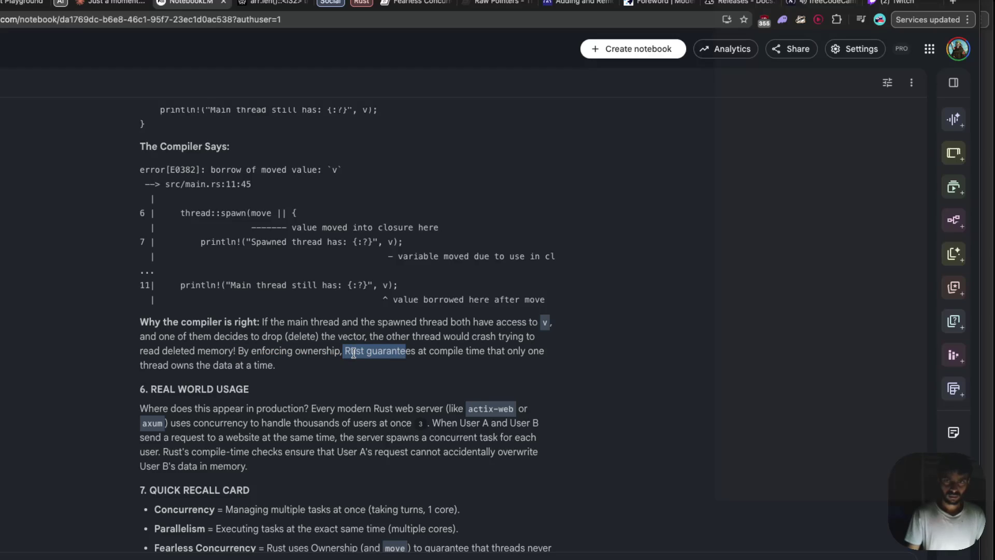
- Highlight Rust's compile-time guarantee that only one thread owns the data at a time
{"action": "left_click_drag", "start_coordinate": [487, 353], "coordinate": [539, 353]}
{"action": "left_click", "coordinate": [141, 365]}
{"action": "left_click_drag", "start_coordinate": [142, 365], "coordinate": [263, 365]}
{"action": "left_click", "coordinate": [263, 365]}
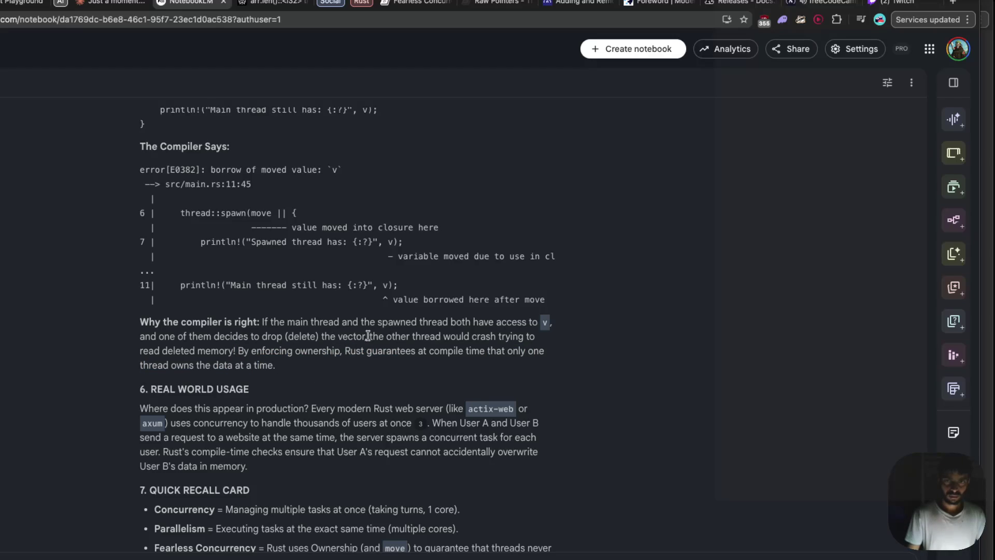
{"action": "left_click_drag", "start_coordinate": [369, 337], "coordinate": [445, 337]}
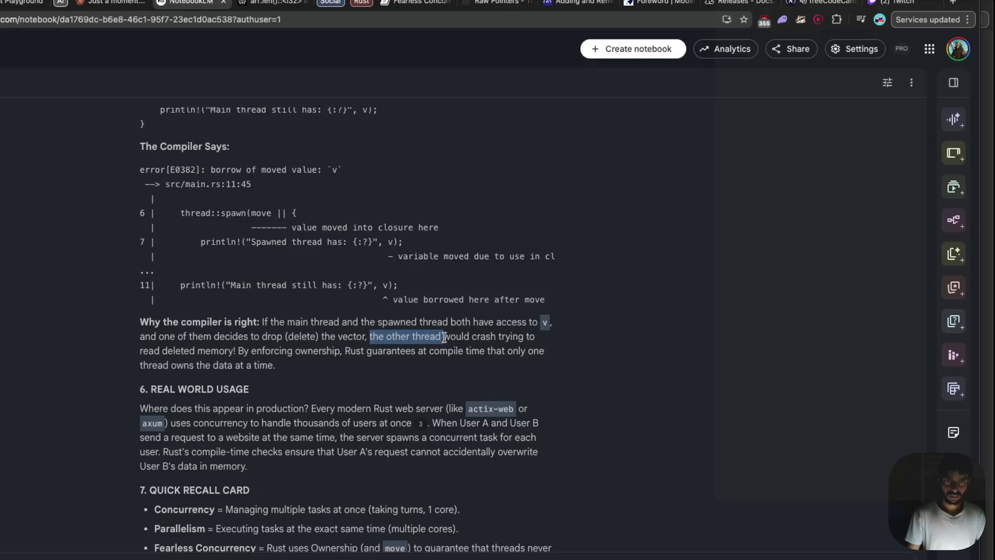
{"action": "left_click", "coordinate": [280, 351]}
{"action": "left_click_drag", "start_coordinate": [238, 351], "coordinate": [551, 358]}
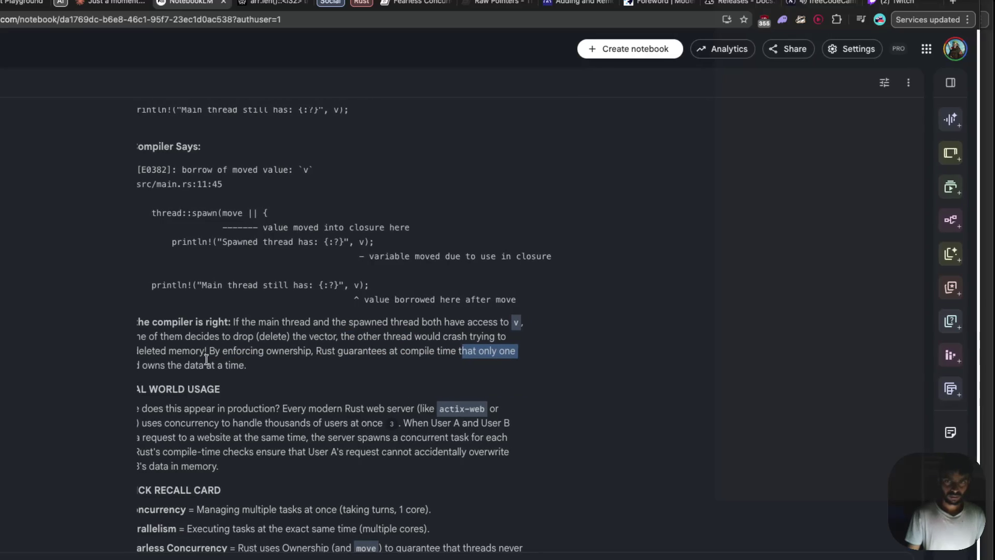
{"action": "scroll", "coordinate": [206, 359], "scroll_direction": "left", "scroll_amount": 2}
{"action": "left_click_drag", "start_coordinate": [139, 365], "coordinate": [259, 366]}
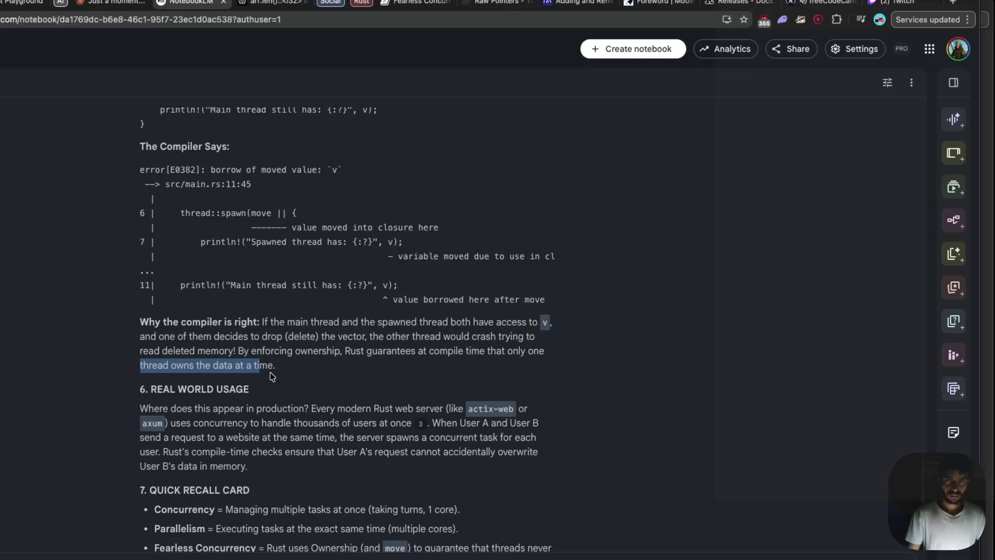
{"action": "left_click_drag", "start_coordinate": [345, 351], "coordinate": [528, 351]}
{"action": "left_click", "coordinate": [490, 351]}
{"action": "left_click_drag", "start_coordinate": [139, 366], "coordinate": [278, 368]}
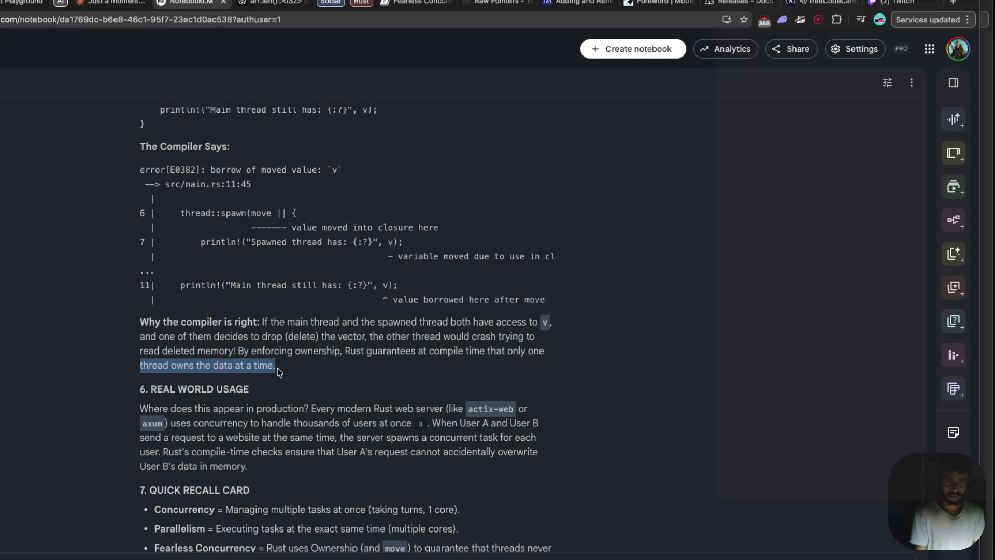
{"action": "scroll", "coordinate": [281, 362], "scroll_direction": "down", "scroll_amount": 2}
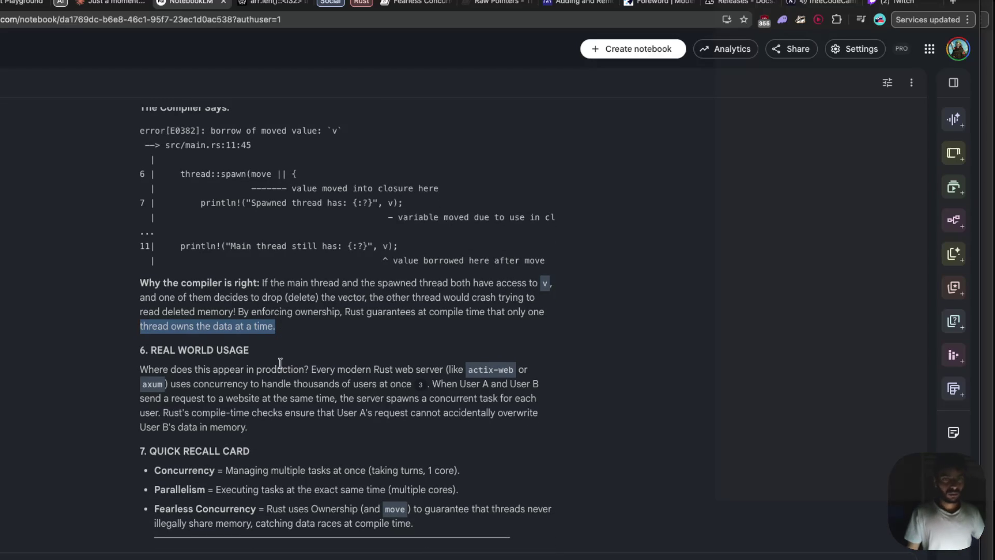
{"action": "scroll", "coordinate": [298, 344], "scroll_direction": "down", "scroll_amount": 1}
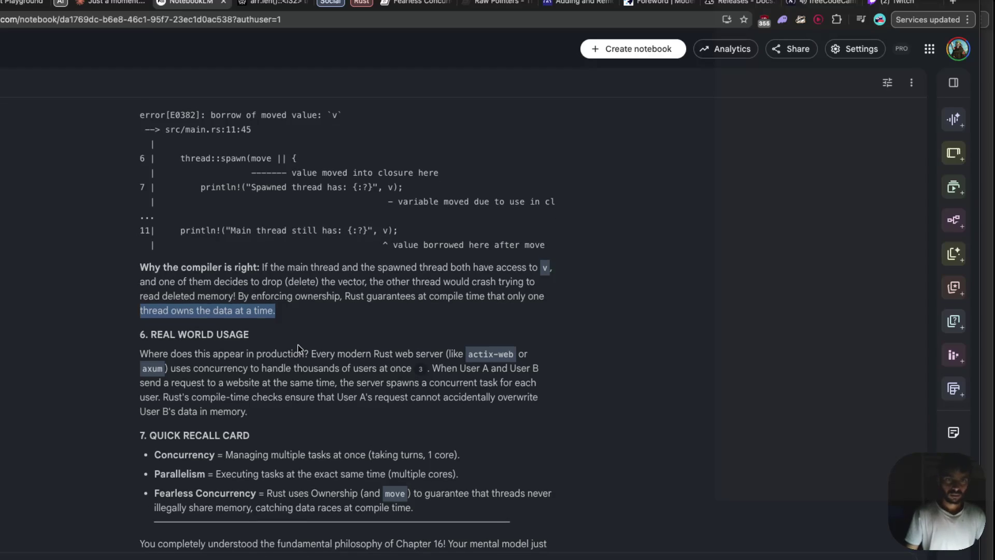
{"action": "scroll", "coordinate": [298, 344], "scroll_direction": "down", "scroll_amount": 1}
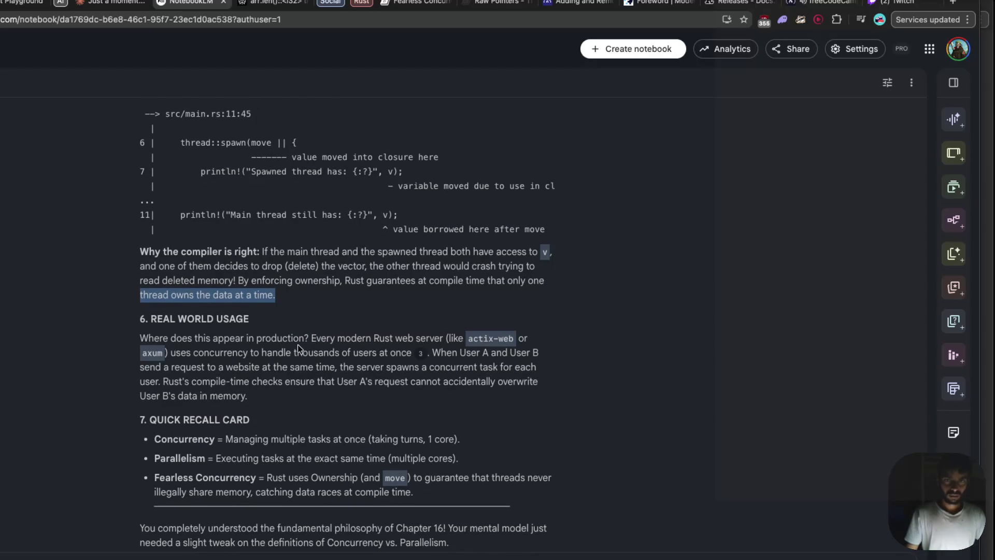
{"action": "scroll", "coordinate": [297, 345], "scroll_direction": "down", "scroll_amount": 1}
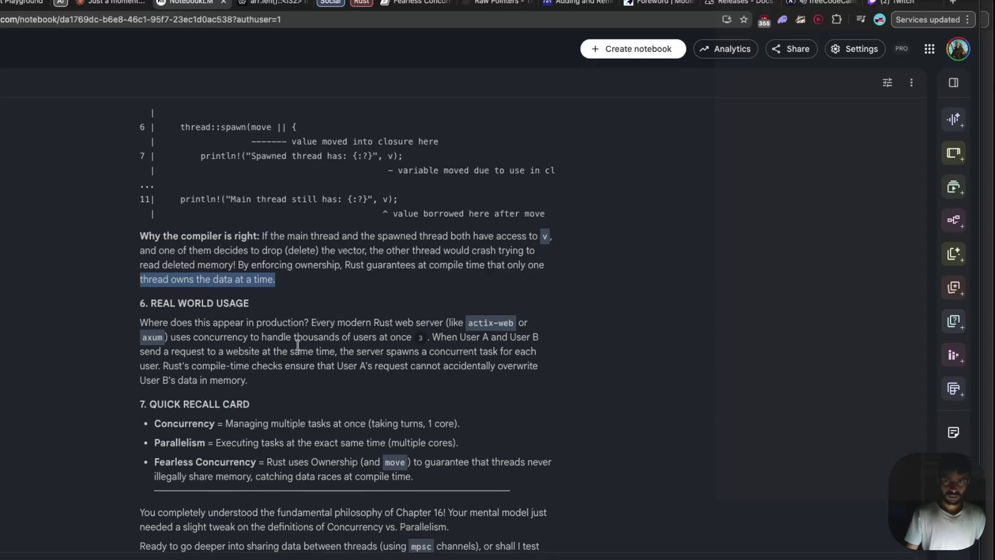
{"action": "scroll", "coordinate": [297, 344], "scroll_direction": "down", "scroll_amount": 1}
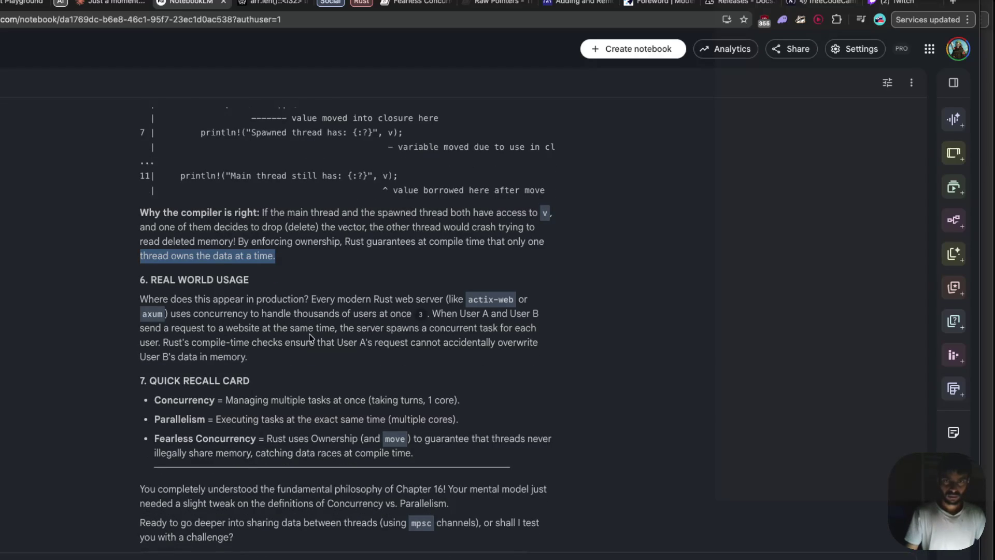
{"action": "scroll", "coordinate": [309, 326], "scroll_direction": "down", "scroll_amount": 1}
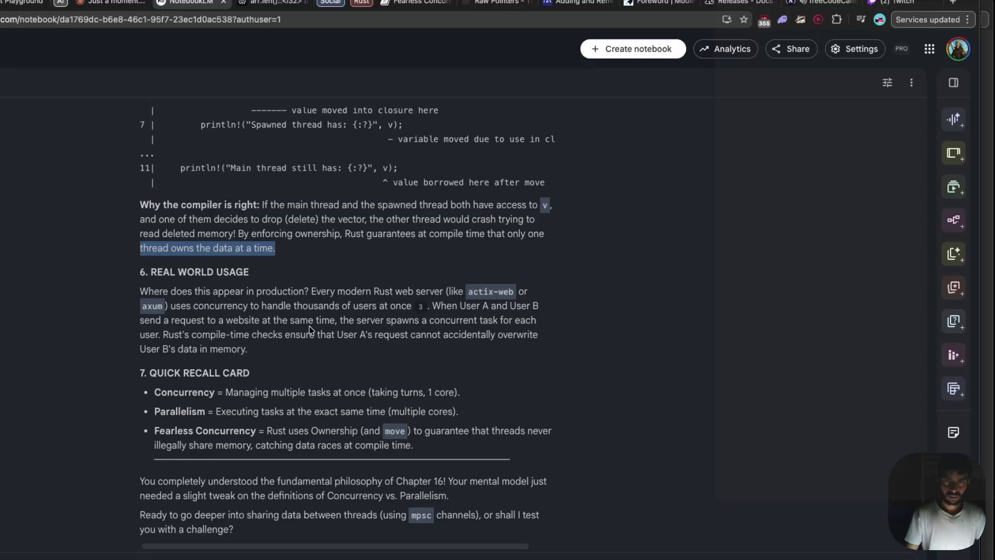
{"action": "left_click", "coordinate": [278, 291]}
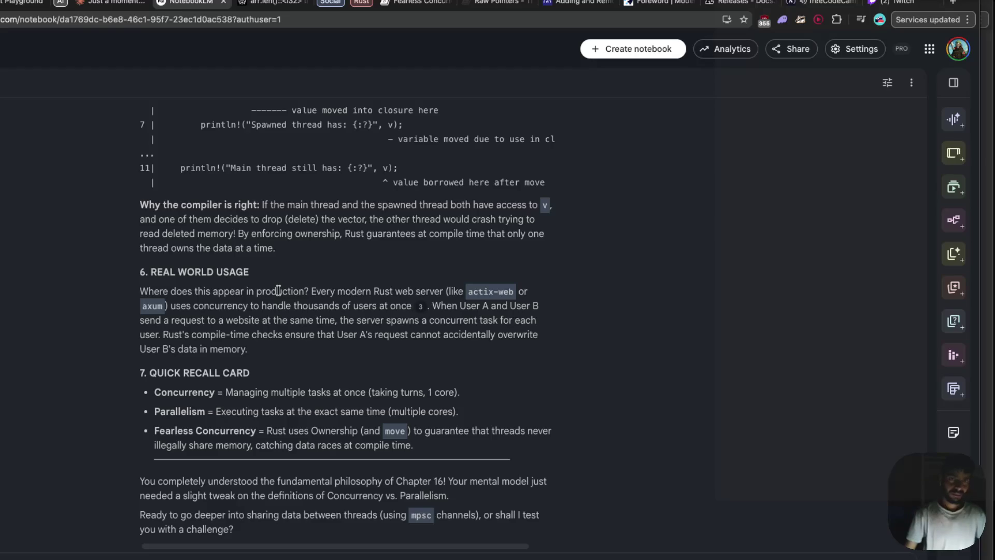
{"action": "left_click_drag", "start_coordinate": [293, 292], "coordinate": [314, 294]}
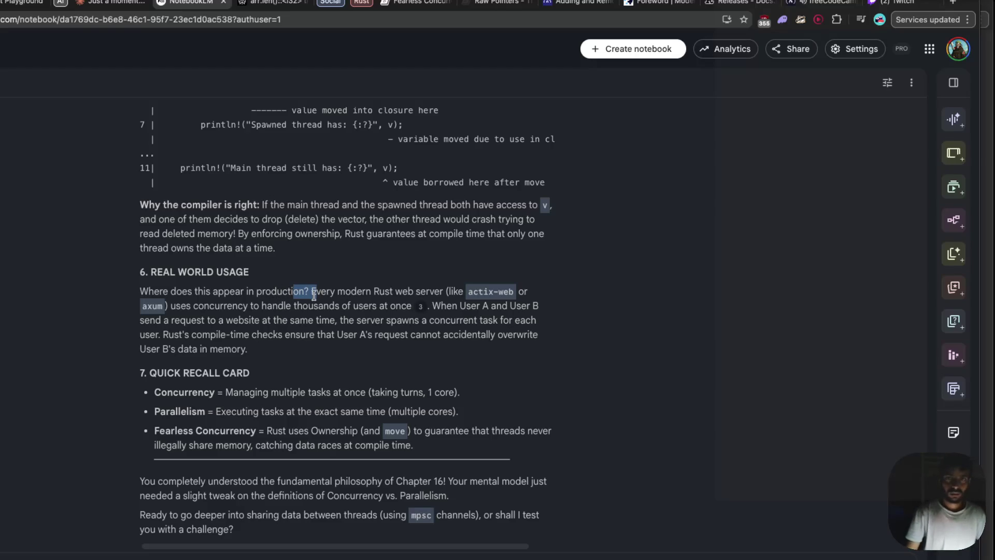
{"action": "left_click_drag", "start_coordinate": [312, 293], "coordinate": [358, 292]}
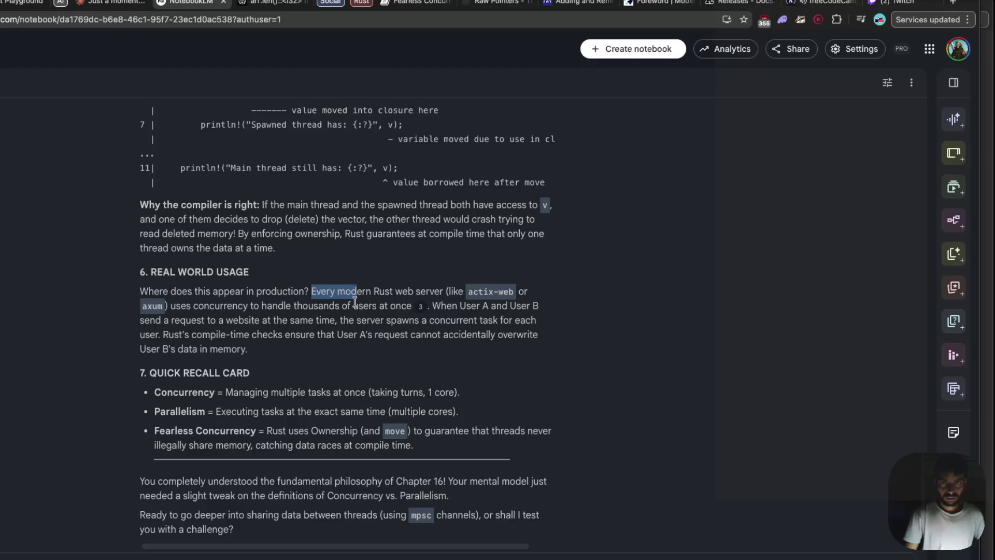
{"action": "left_click", "coordinate": [385, 292]}
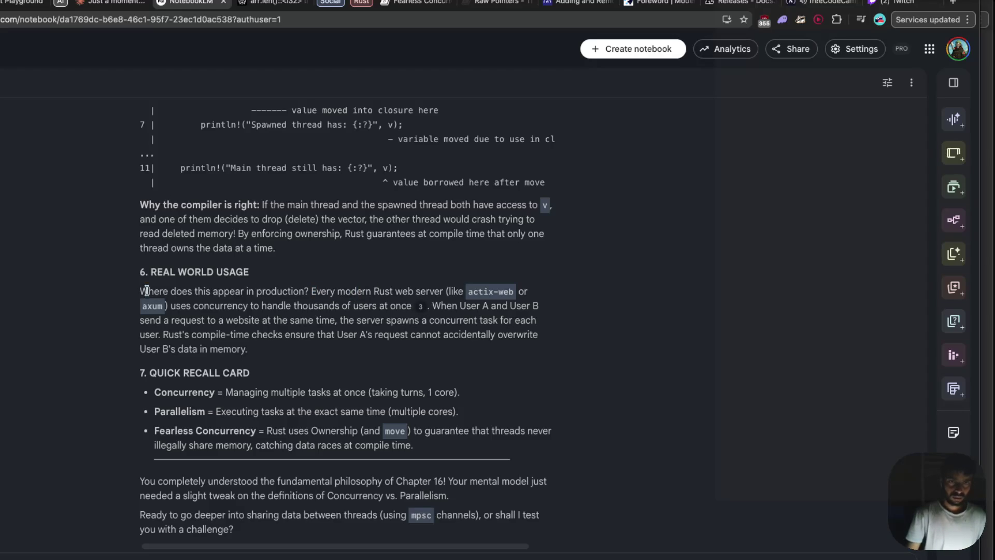
{"action": "left_click_drag", "start_coordinate": [141, 291], "coordinate": [310, 291]}
{"action": "left_click_drag", "start_coordinate": [305, 291], "coordinate": [310, 291]}
{"action": "mouse_move", "coordinate": [450, 291]}
{"action": "left_mouse_down"}
{"action": "mouse_move", "coordinate": [148, 305]}
{"action": "mouse_move", "coordinate": [357, 306]}
{"action": "left_mouse_up"}
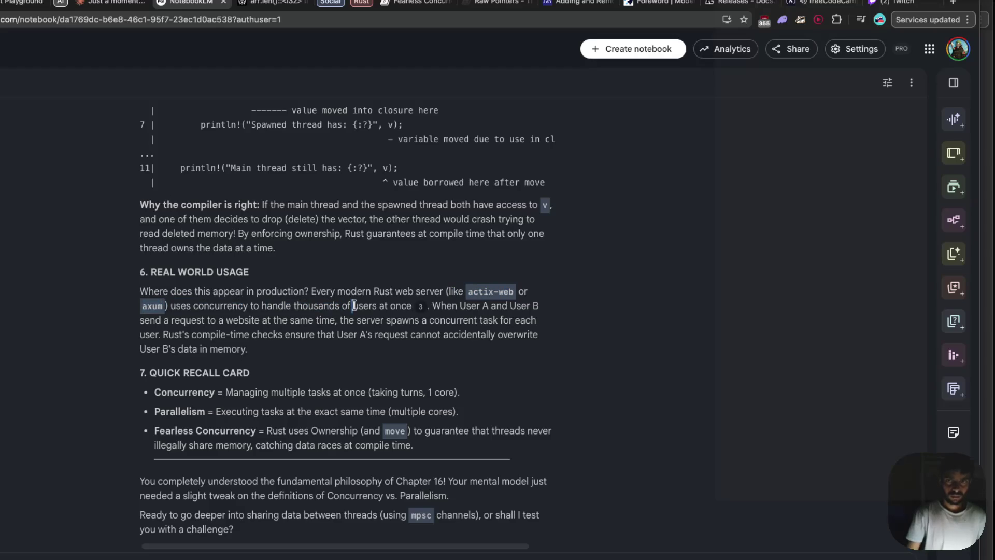
{"action": "left_click_drag", "start_coordinate": [139, 291], "coordinate": [288, 300]}
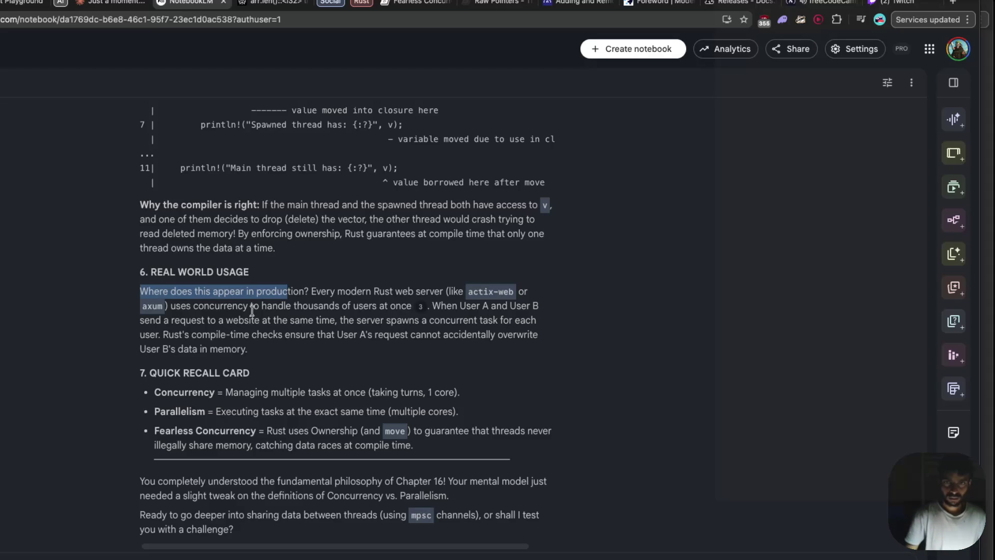
{"action": "left_click_drag", "start_coordinate": [169, 305], "coordinate": [255, 307]}
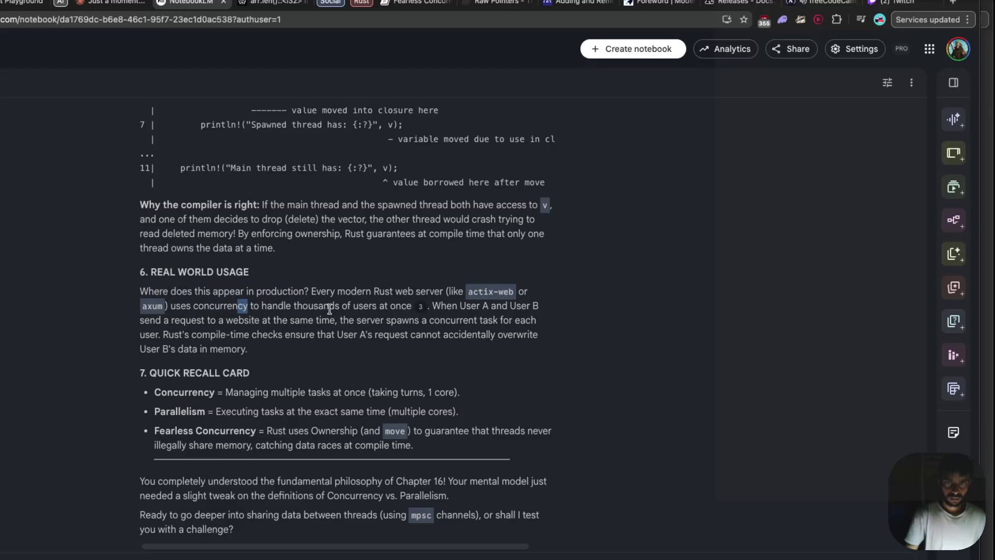
{"action": "left_click_drag", "start_coordinate": [170, 306], "coordinate": [325, 306]}
{"action": "left_click_drag", "start_coordinate": [385, 291], "coordinate": [458, 291]}
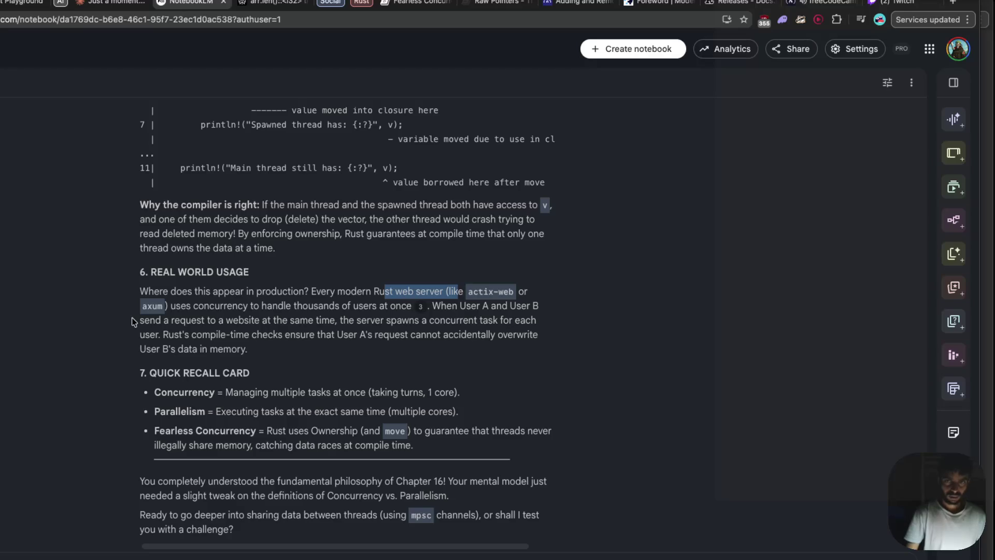
- Scroll to the Quick Recall Card and select the Fearless Concurrency definition text
{"action": "scroll", "coordinate": [132, 318], "scroll_direction": "down", "scroll_amount": 2}
{"action": "scroll", "coordinate": [133, 322], "scroll_direction": "down", "scroll_amount": 1}
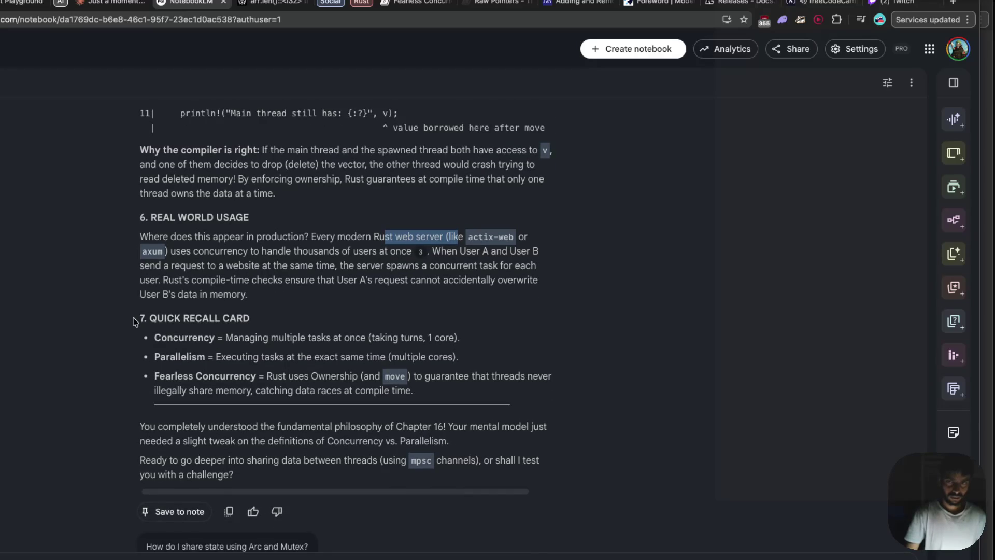
{"action": "scroll", "coordinate": [134, 322], "scroll_direction": "down", "scroll_amount": 1}
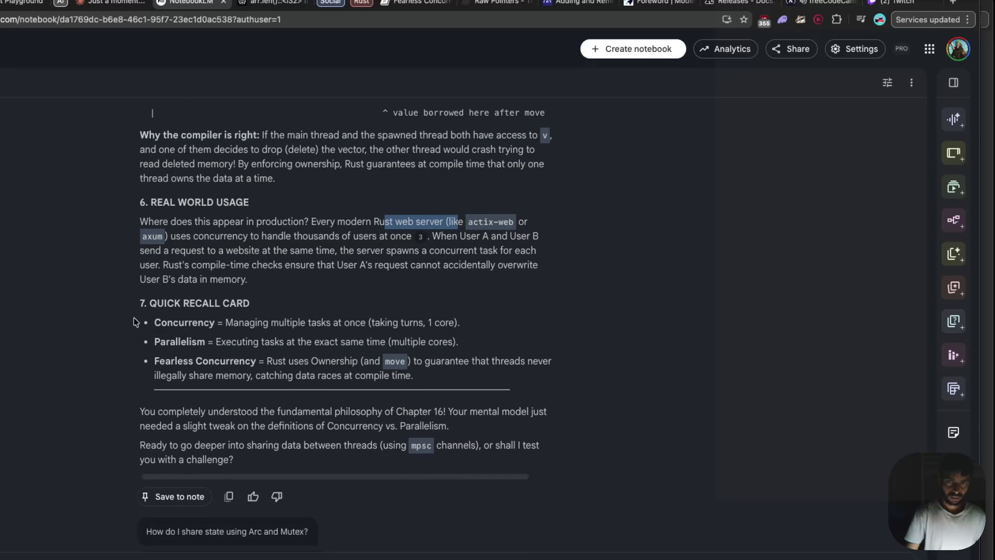
{"action": "scroll", "coordinate": [134, 322], "scroll_direction": "down", "scroll_amount": 1}
{"action": "scroll", "coordinate": [134, 322], "scroll_direction": "down", "scroll_amount": 2}
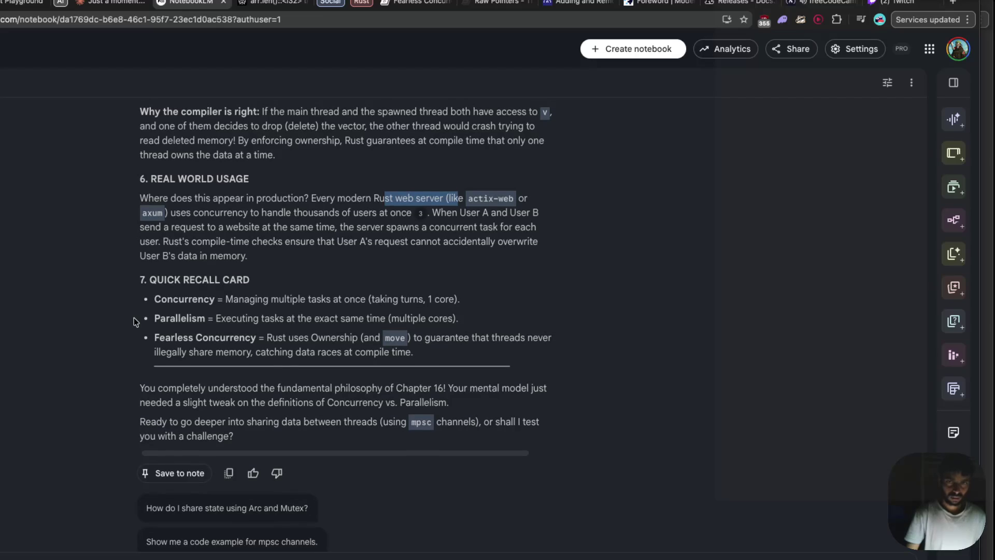
{"action": "scroll", "coordinate": [134, 322], "scroll_direction": "down", "scroll_amount": 1}
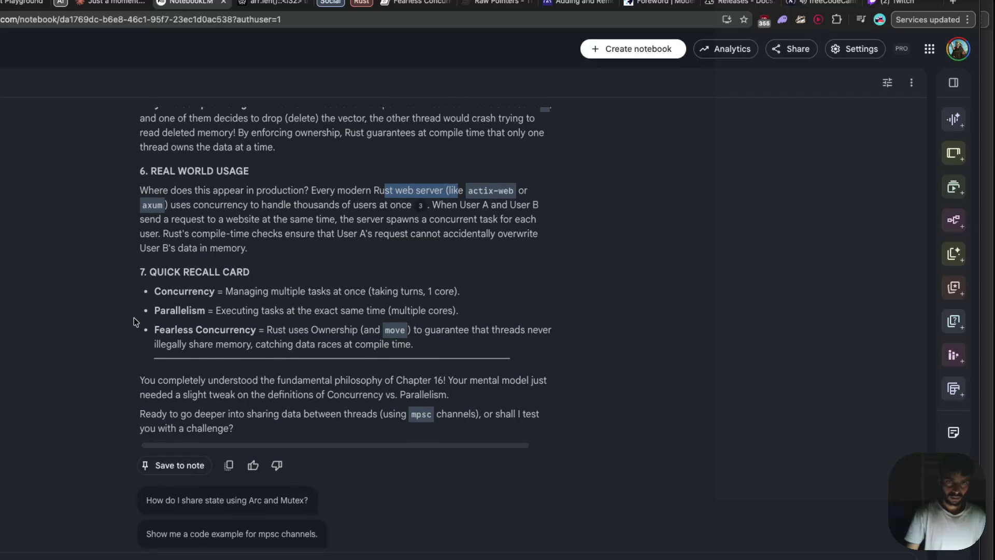
{"action": "scroll", "coordinate": [134, 322], "scroll_direction": "down", "scroll_amount": 5}
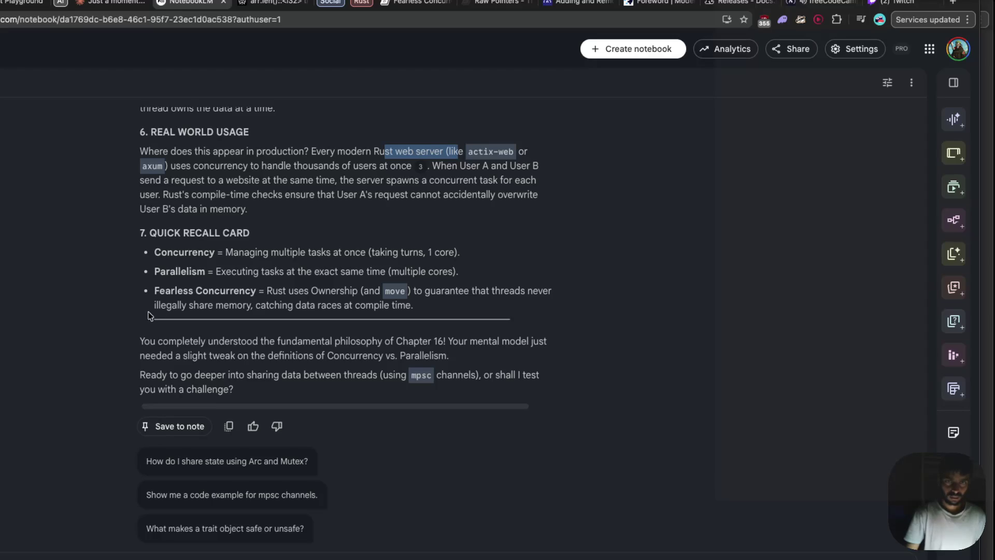
{"action": "left_click_drag", "start_coordinate": [255, 306], "coordinate": [416, 309]}
{"action": "key", "text": "super+Tab"}
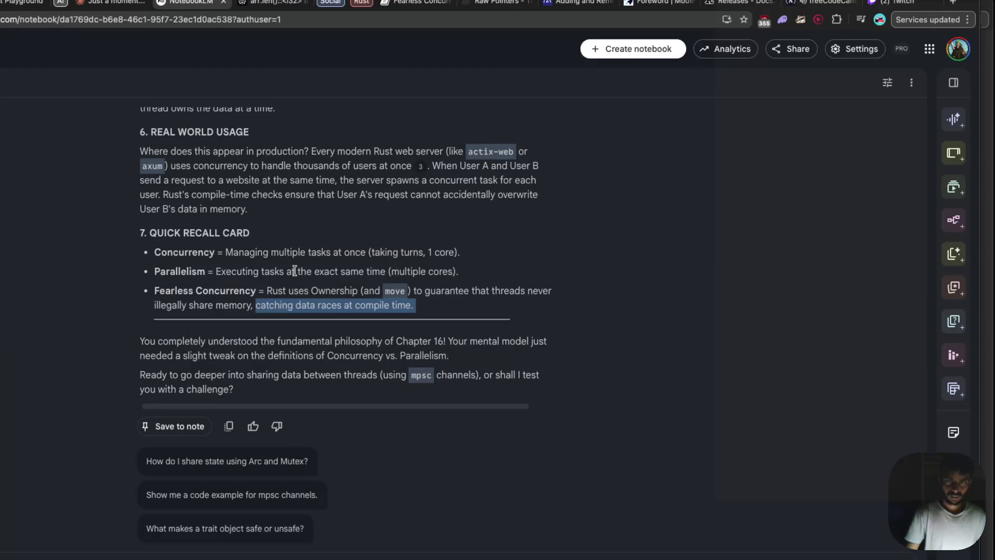
{"action": "mouse_move", "coordinate": [265, 290]}
{"action": "left_mouse_down"}
{"action": "mouse_move", "coordinate": [245, 307]}
{"action": "mouse_move", "coordinate": [396, 309]}
{"action": "left_mouse_up"}
- Paste the Fearless Concurrency definition below the Concurrency intro line in Class Advance Rust
{"action": "key", "text": "super+Tab"}
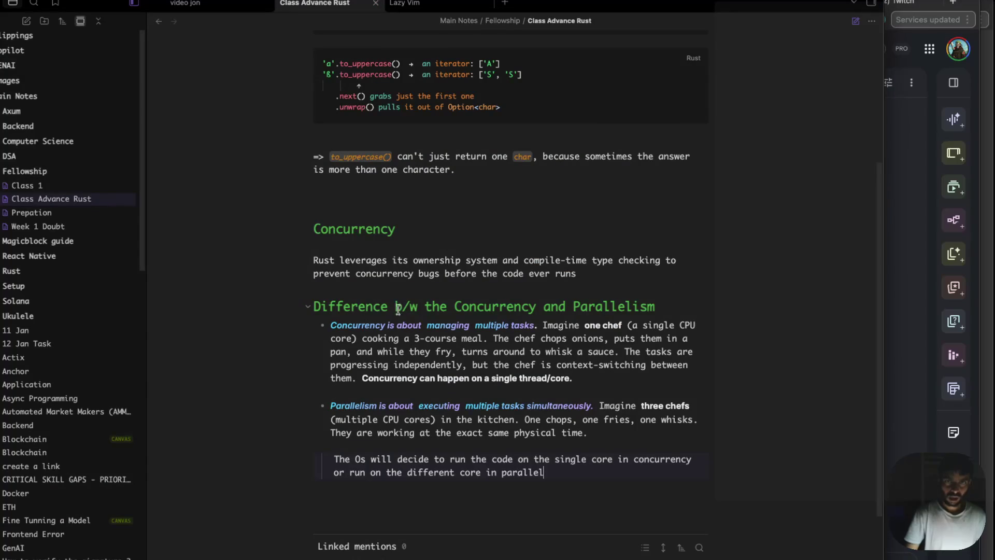
{"action": "left_click", "coordinate": [590, 274]}
{"action": "key", "text": "Return"}
{"action": "type", "text": "Rust uses Ownership (and move) to guarantee that threads never illegally share memory, catching data races at compile time."}
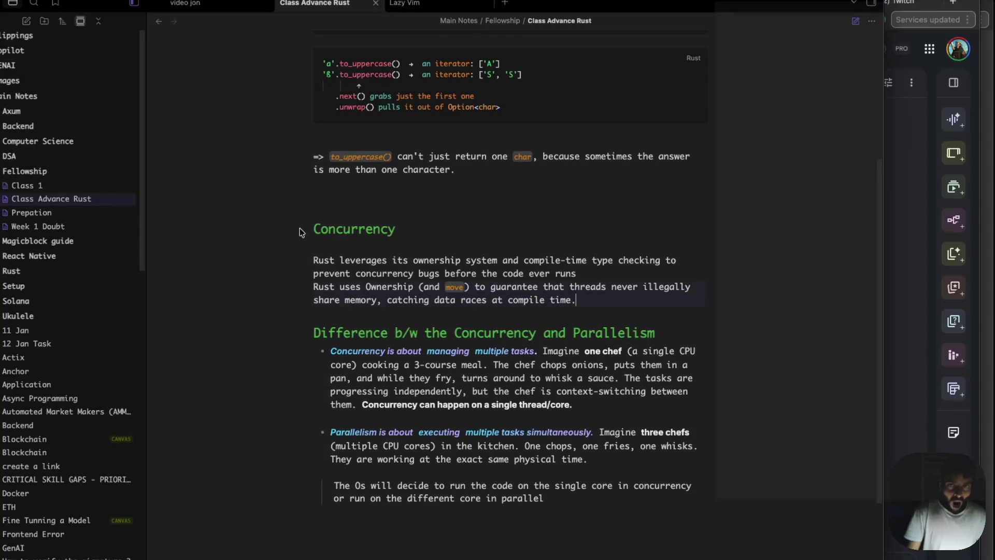
- Rename the Concurrency heading to 'Fearless Concurrency'
{"action": "left_click", "coordinate": [315, 230]}
{"action": "type", "text": "rless"}
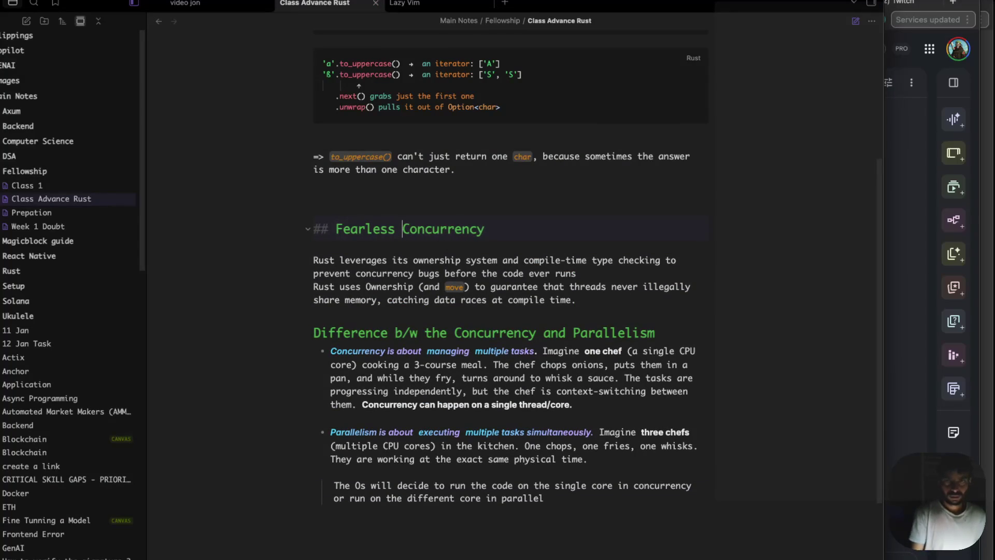
{"action": "key", "text": "super+Tab"}
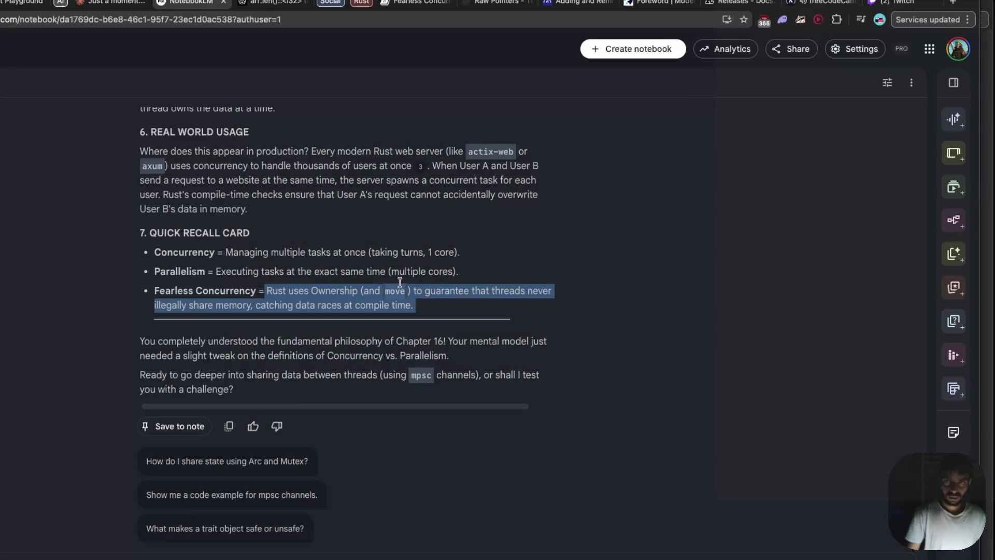
- Ask where a task runs during single-core context switching, citing the chef frying onions example
{"action": "left_click", "coordinate": [304, 335]}
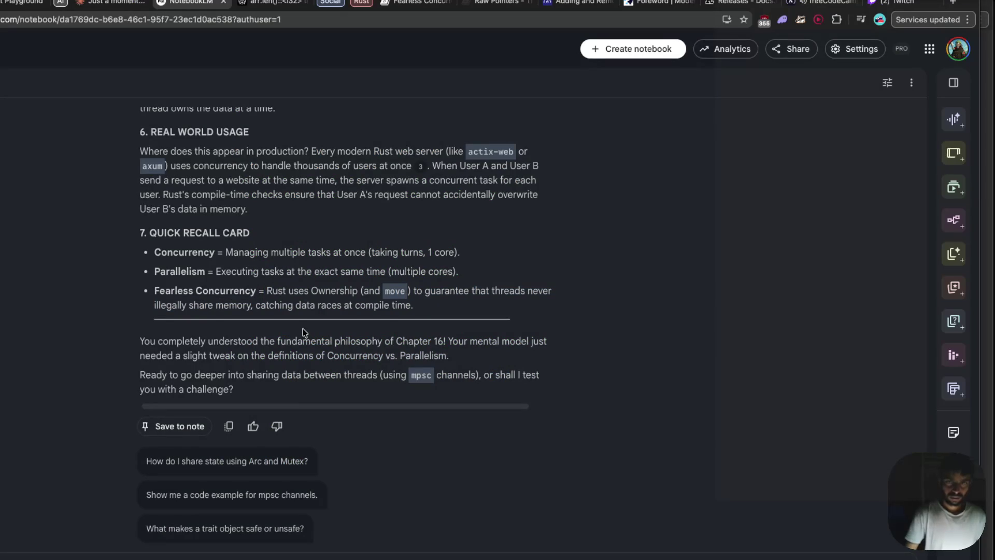
{"action": "scroll", "coordinate": [285, 331], "scroll_direction": "down", "scroll_amount": 3}
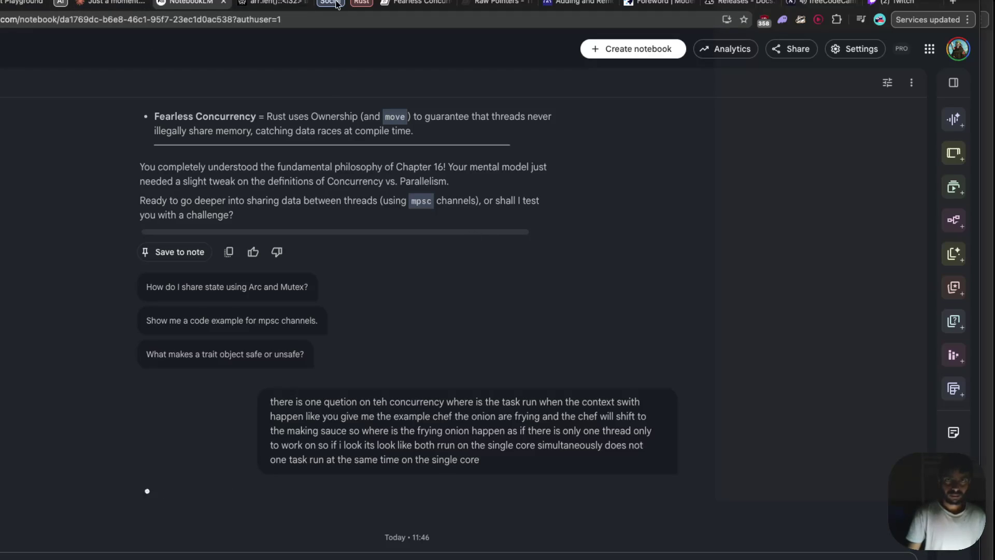
{"action": "mouse_move", "coordinate": [196, 3]}
{"action": "left_mouse_down"}
{"action": "mouse_move", "coordinate": [137, 3]}
{"action": "mouse_move", "coordinate": [270, 3]}
{"action": "left_mouse_up"}
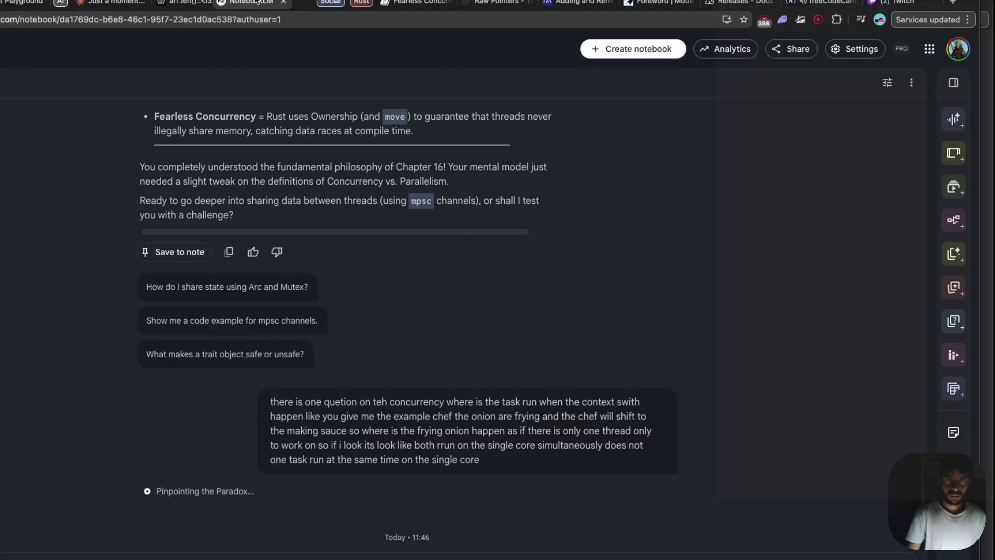
- View the Rust book's Fearless Concurrency chapter, then return to the arriving NotebookLM answer
{"action": "left_click", "coordinate": [394, 3]}
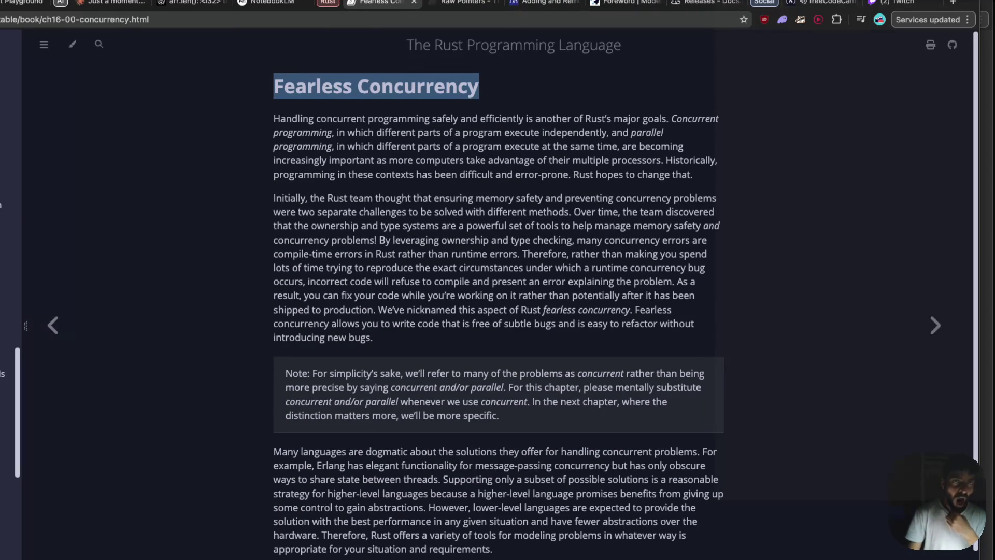
{"action": "left_click", "coordinate": [266, 6]}
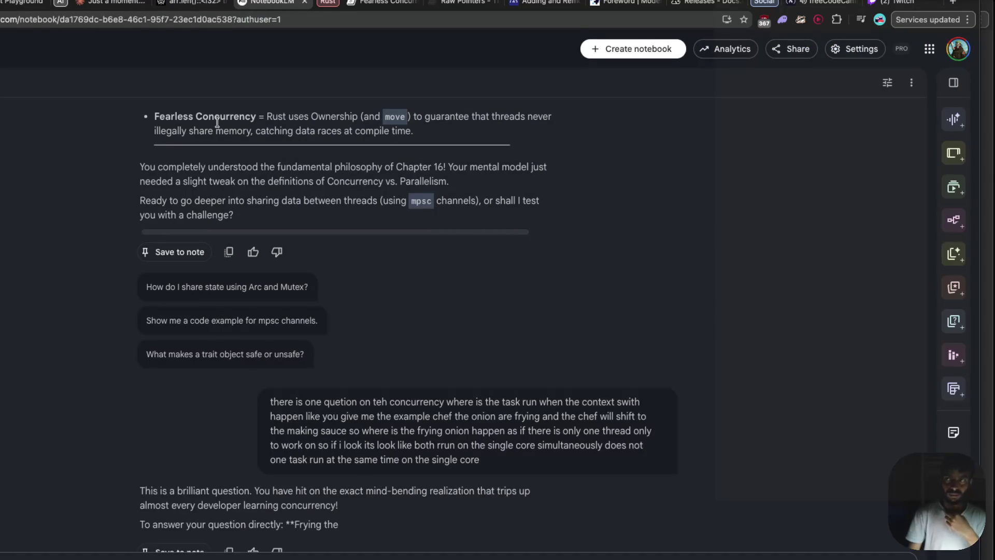
{"action": "scroll", "coordinate": [256, 235], "scroll_direction": "down", "scroll_amount": 3}
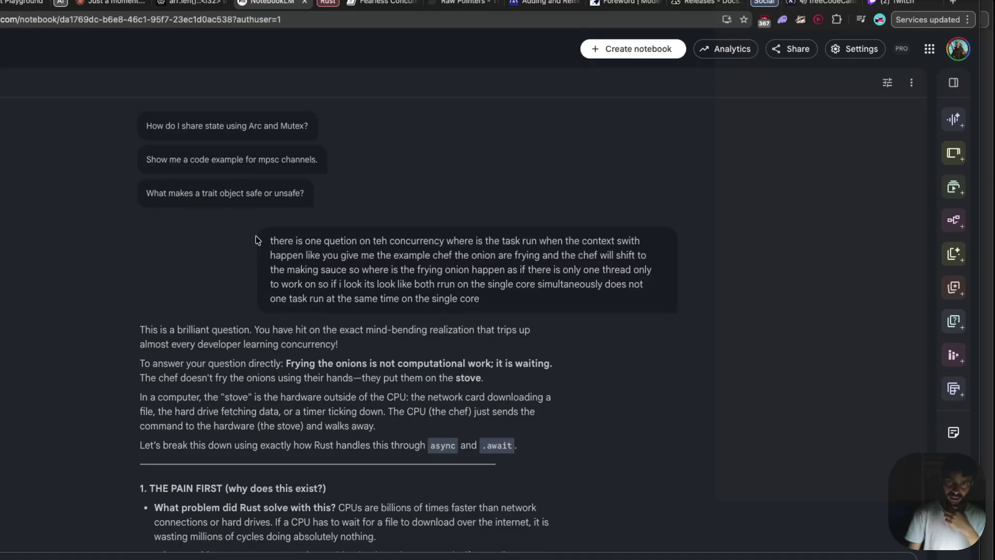
- Scroll through the answer to the Kitchen Analogy list and [SINGLE CPU CORE / CHEF] diagram
{"action": "scroll", "coordinate": [256, 236], "scroll_direction": "down", "scroll_amount": 2}
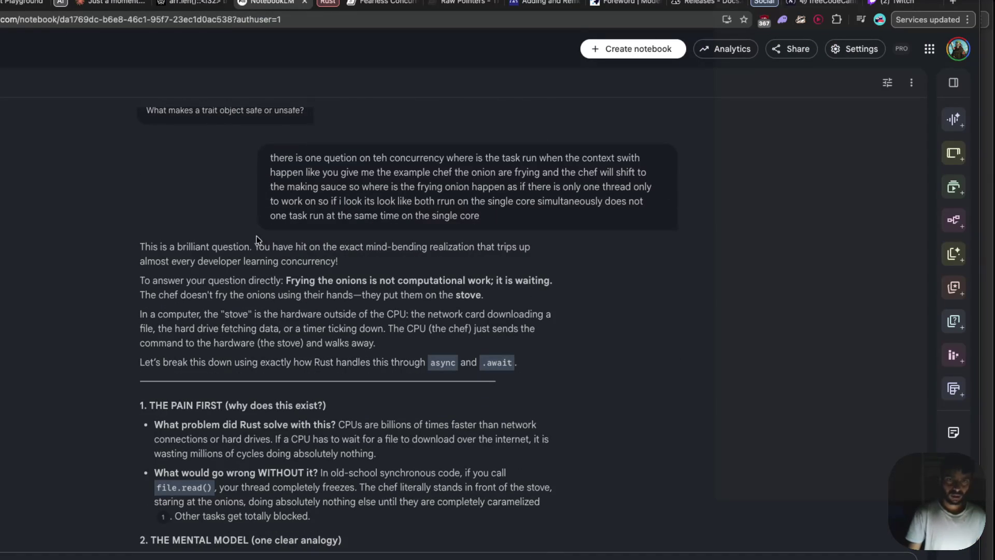
{"action": "scroll", "coordinate": [256, 235], "scroll_direction": "down", "scroll_amount": 1}
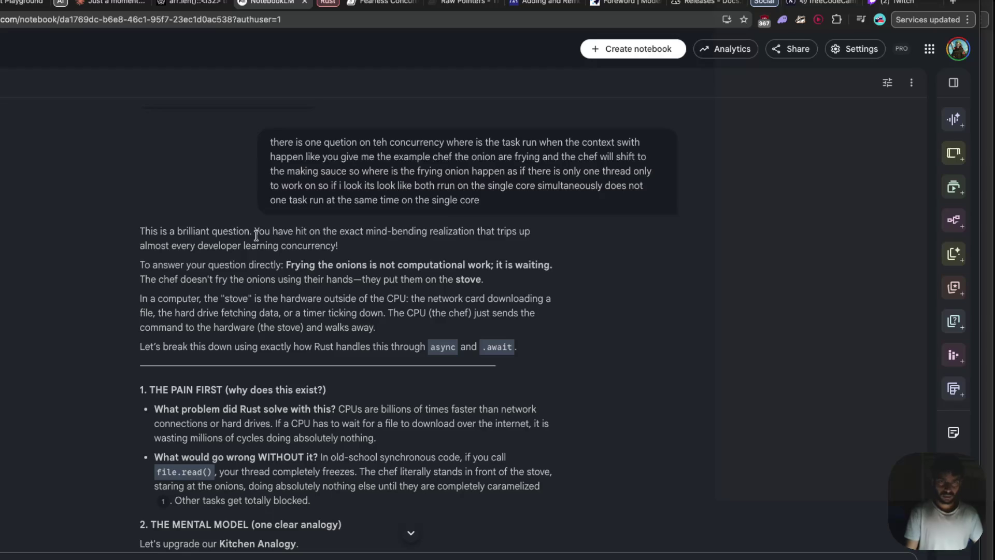
{"action": "scroll", "coordinate": [256, 235], "scroll_direction": "down", "scroll_amount": 1}
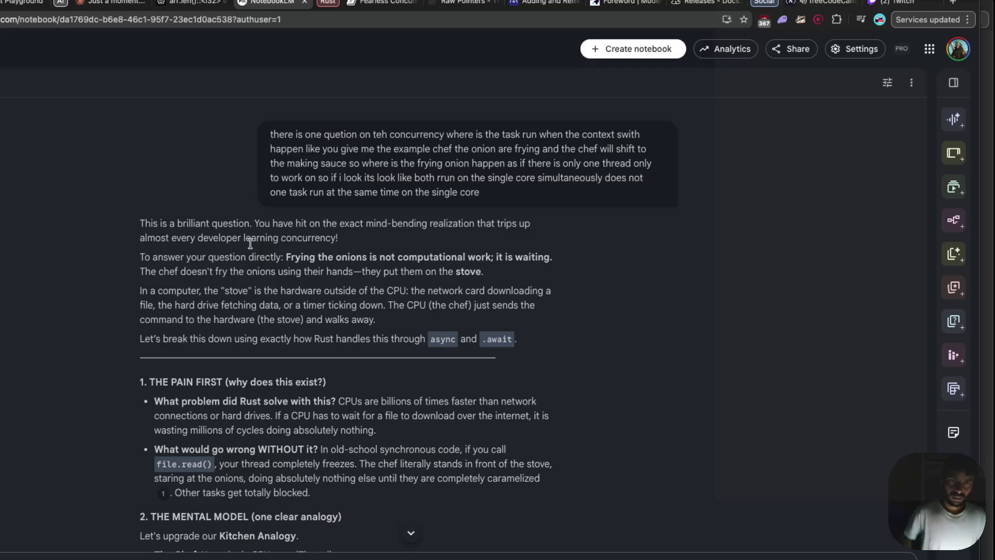
{"action": "scroll", "coordinate": [250, 240], "scroll_direction": "down", "scroll_amount": 1}
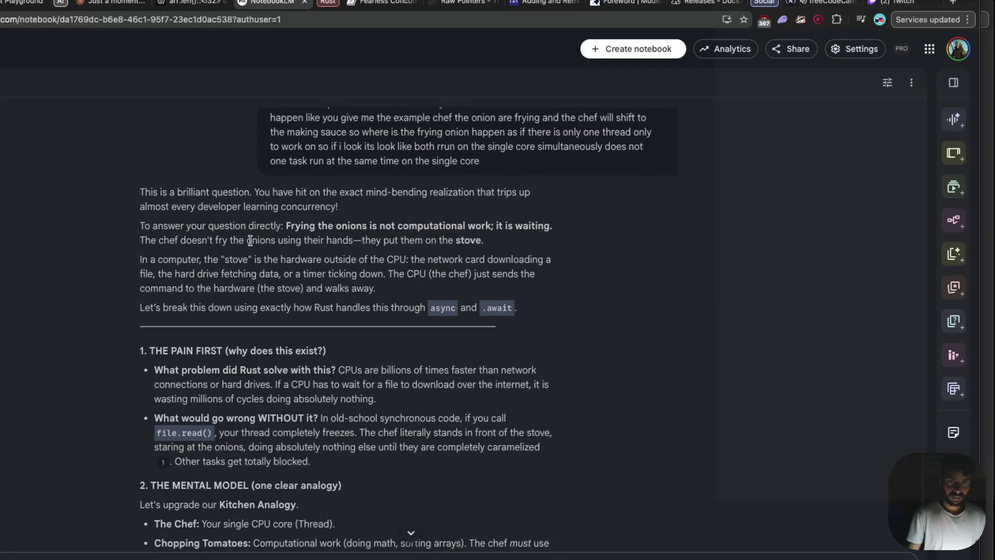
{"action": "scroll", "coordinate": [250, 240], "scroll_direction": "down", "scroll_amount": 1}
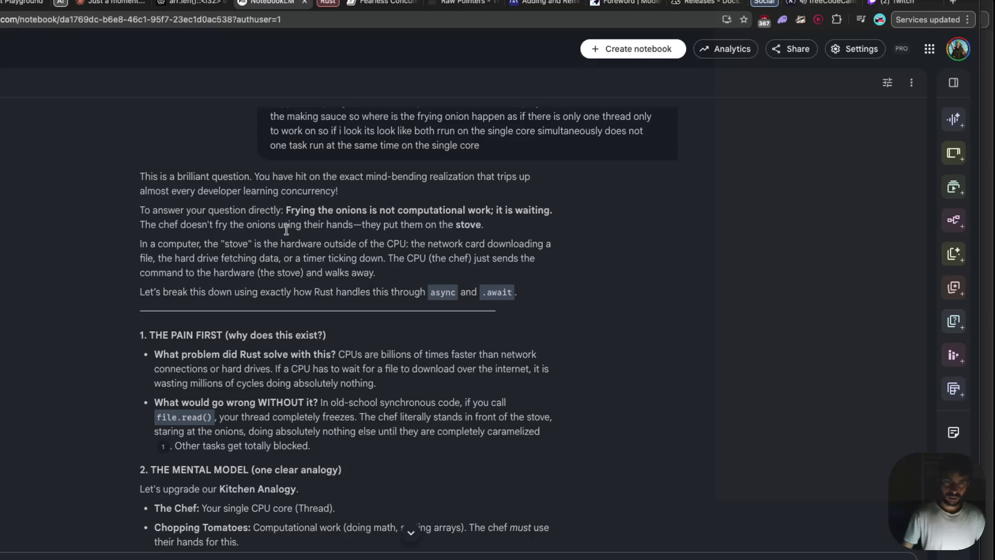
{"action": "scroll", "coordinate": [286, 230], "scroll_direction": "down", "scroll_amount": 1}
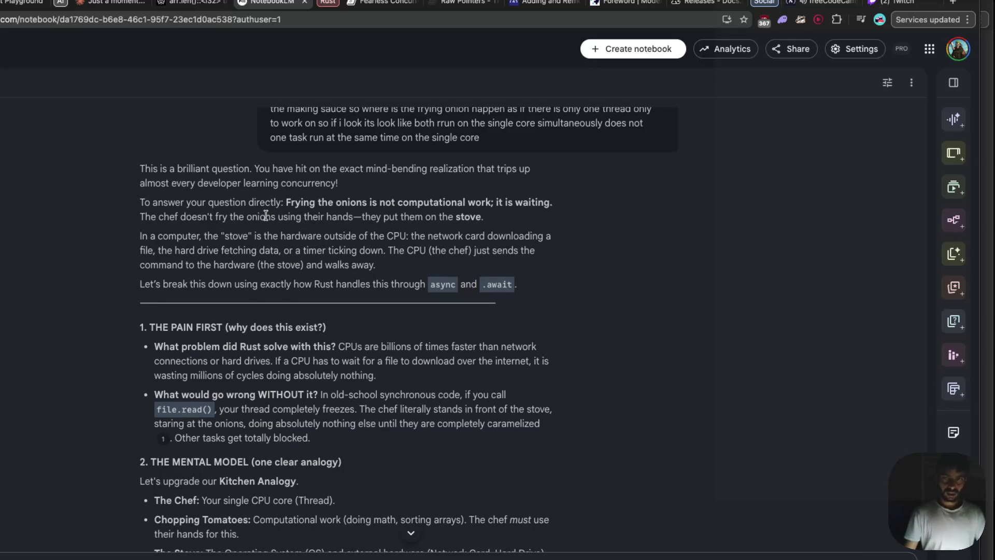
{"action": "scroll", "coordinate": [266, 215], "scroll_direction": "down", "scroll_amount": 2}
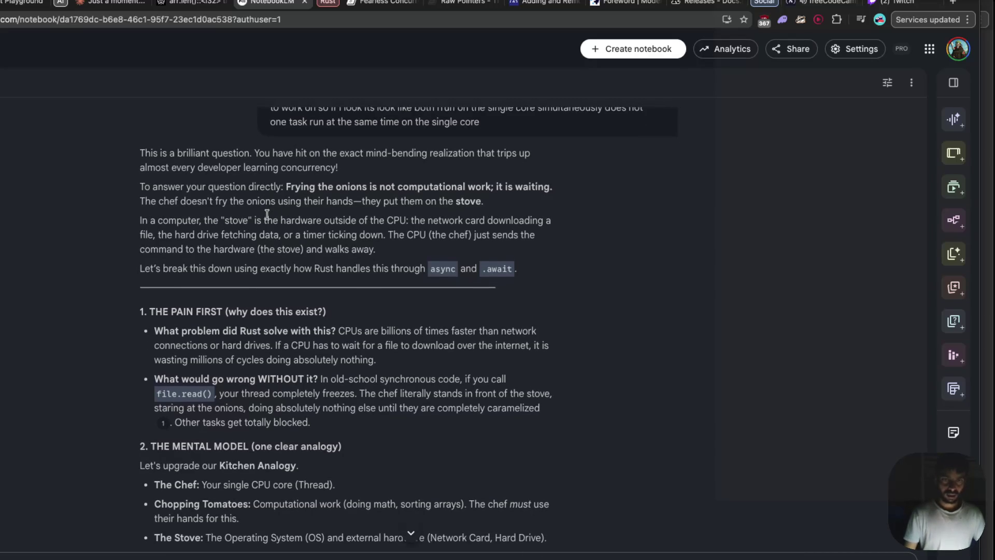
{"action": "scroll", "coordinate": [267, 215], "scroll_direction": "down", "scroll_amount": 2}
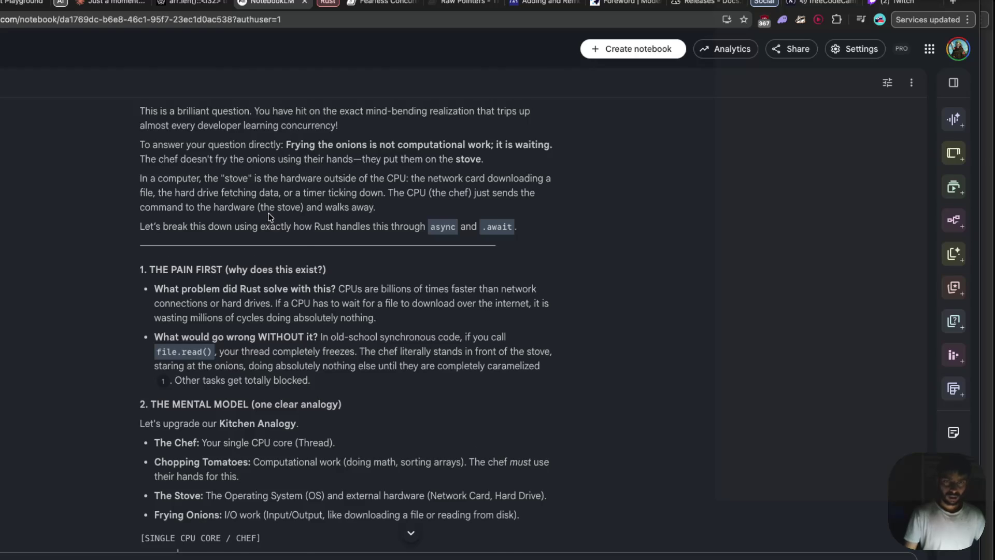
{"action": "scroll", "coordinate": [268, 213], "scroll_direction": "down", "scroll_amount": 2}
{"action": "scroll", "coordinate": [268, 213], "scroll_direction": "down", "scroll_amount": 2}
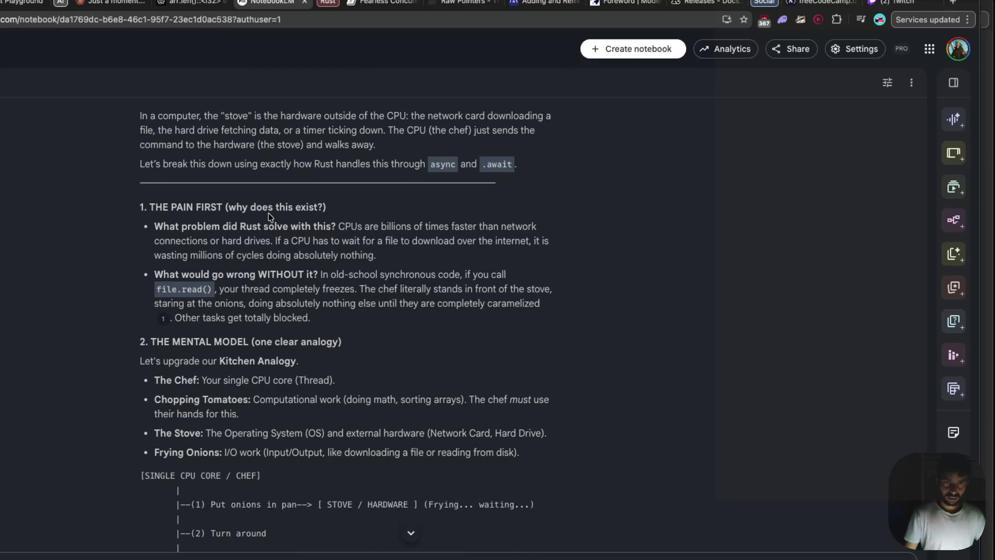
{"action": "scroll", "coordinate": [269, 216], "scroll_direction": "down", "scroll_amount": 1}
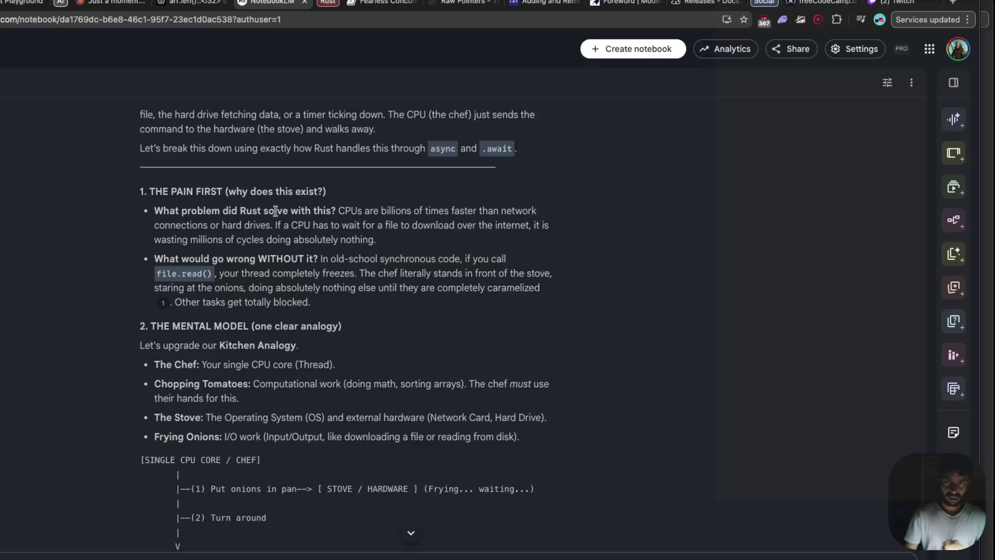
{"action": "scroll", "coordinate": [275, 210], "scroll_direction": "down", "scroll_amount": 1}
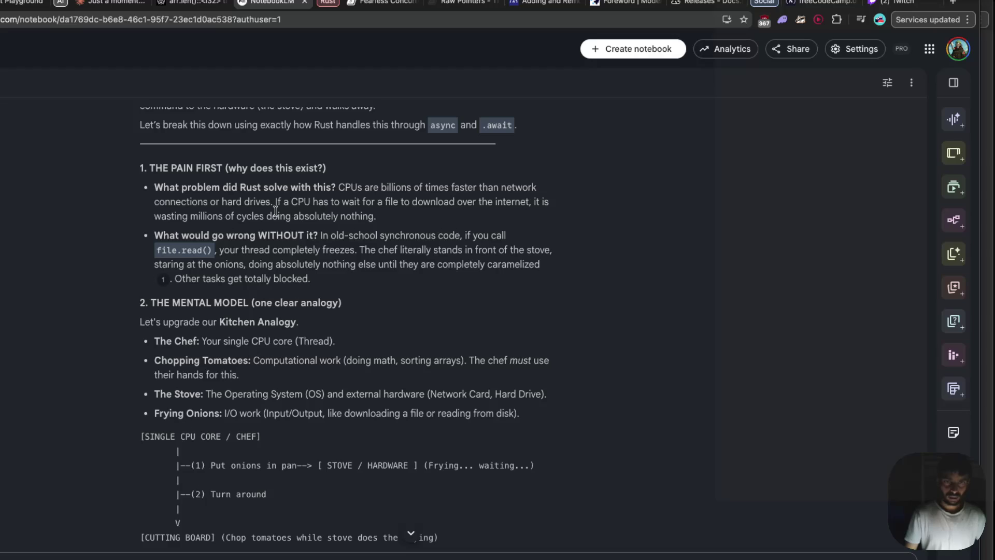
{"action": "scroll", "coordinate": [275, 210], "scroll_direction": "down", "scroll_amount": 2}
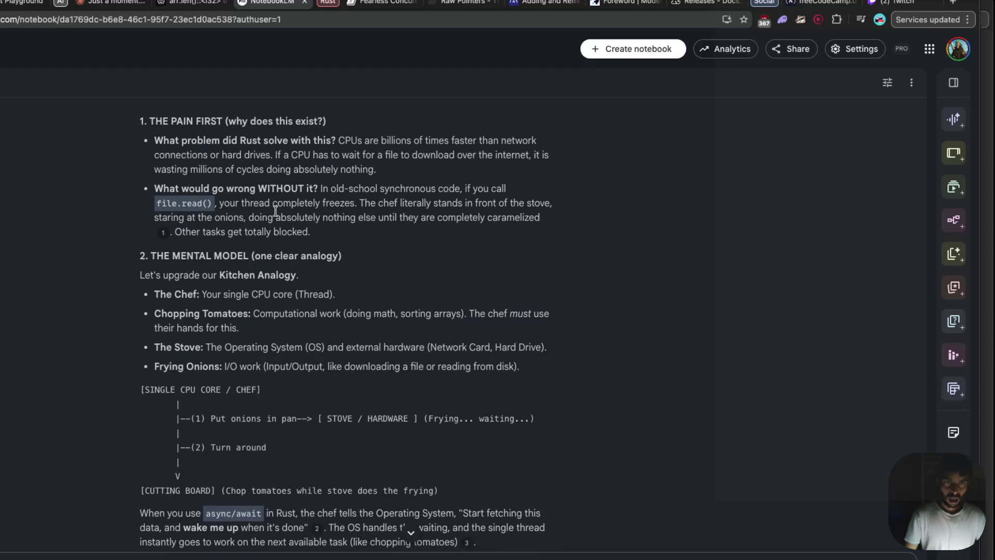
{"action": "scroll", "coordinate": [276, 210], "scroll_direction": "down", "scroll_amount": 1}
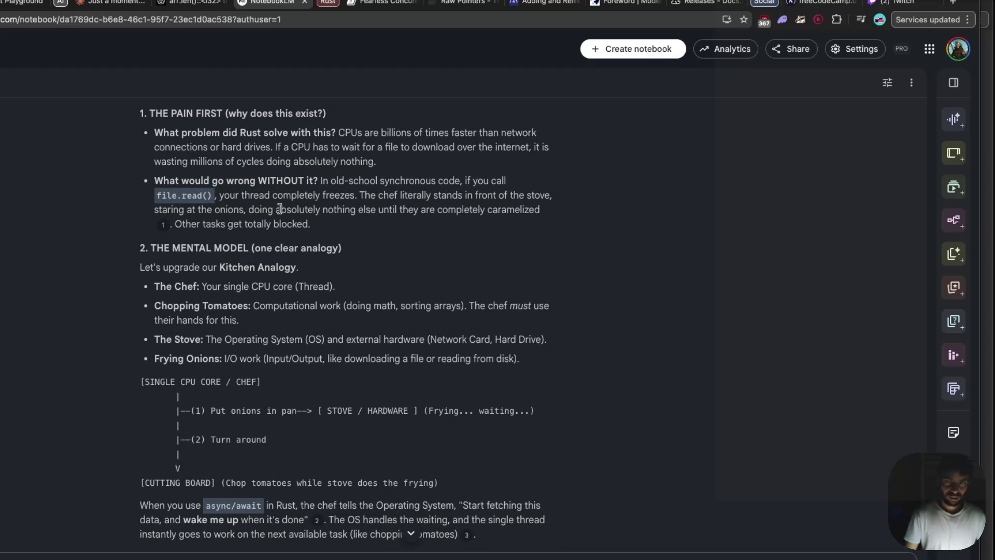
{"action": "scroll", "coordinate": [280, 210], "scroll_direction": "down", "scroll_amount": 1}
{"action": "scroll", "coordinate": [279, 209], "scroll_direction": "down", "scroll_amount": 3}
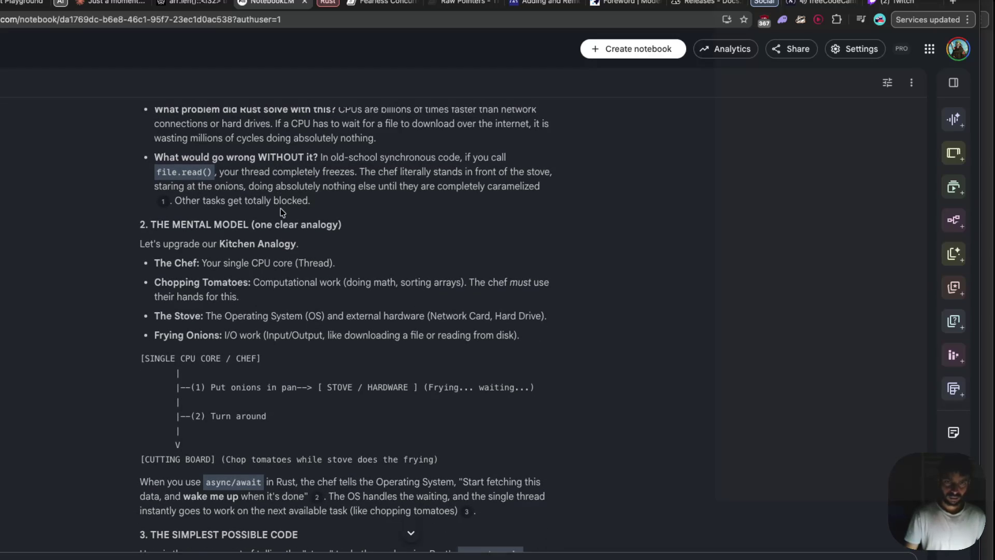
{"action": "scroll", "coordinate": [281, 209], "scroll_direction": "down", "scroll_amount": 1}
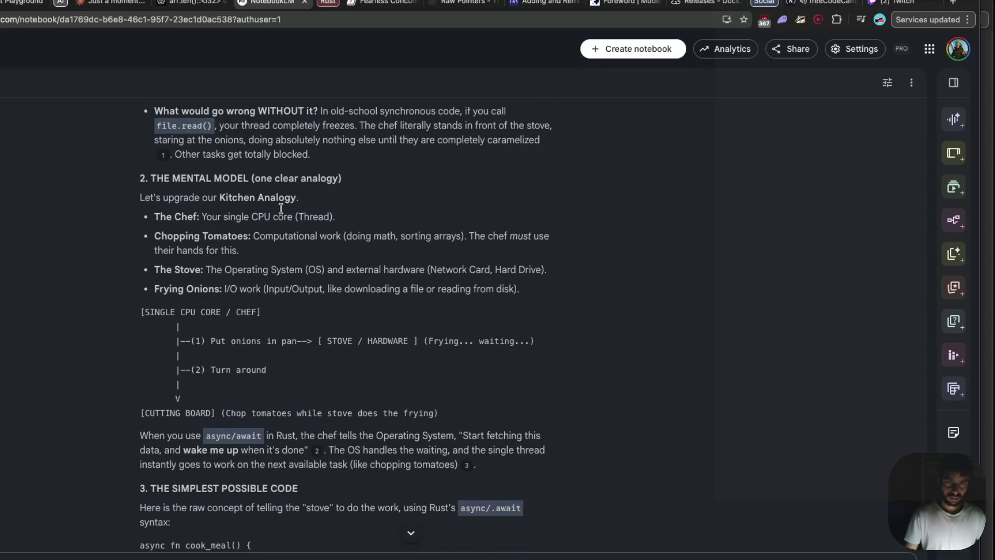
{"action": "scroll", "coordinate": [282, 207], "scroll_direction": "down", "scroll_amount": 2}
{"action": "scroll", "coordinate": [281, 207], "scroll_direction": "down", "scroll_amount": 2}
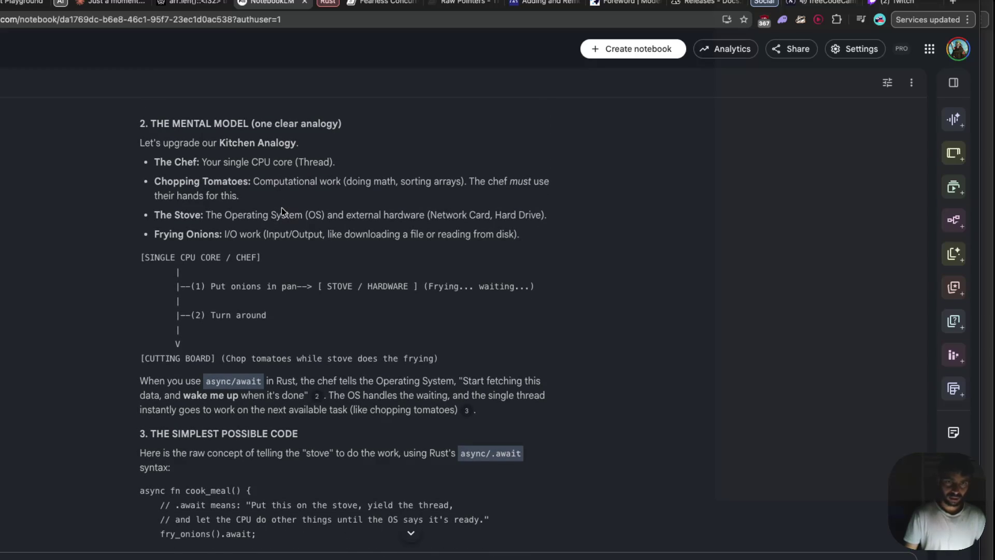
{"action": "scroll", "coordinate": [282, 207], "scroll_direction": "down", "scroll_amount": 1}
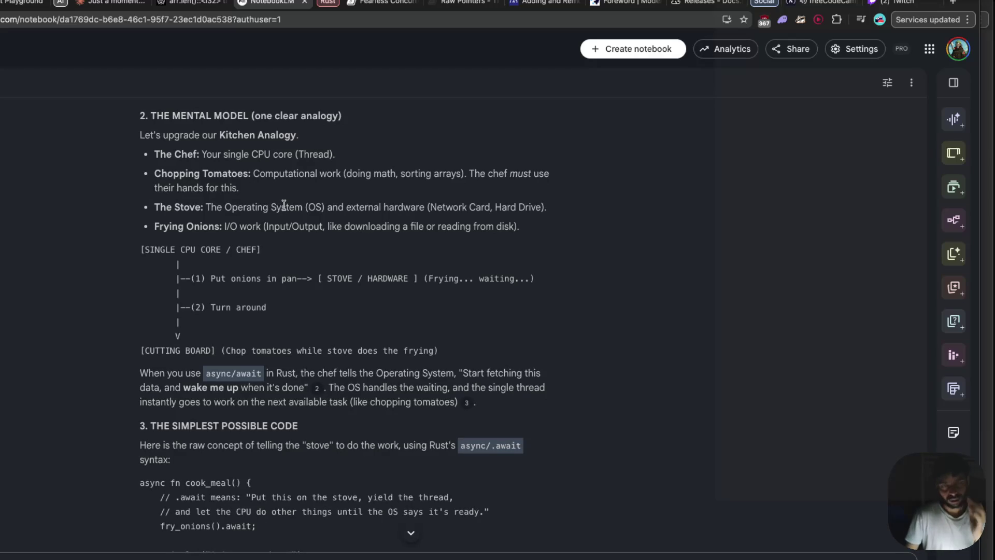
{"action": "scroll", "coordinate": [284, 205], "scroll_direction": "down", "scroll_amount": 1}
{"action": "scroll", "coordinate": [283, 206], "scroll_direction": "down", "scroll_amount": 1}
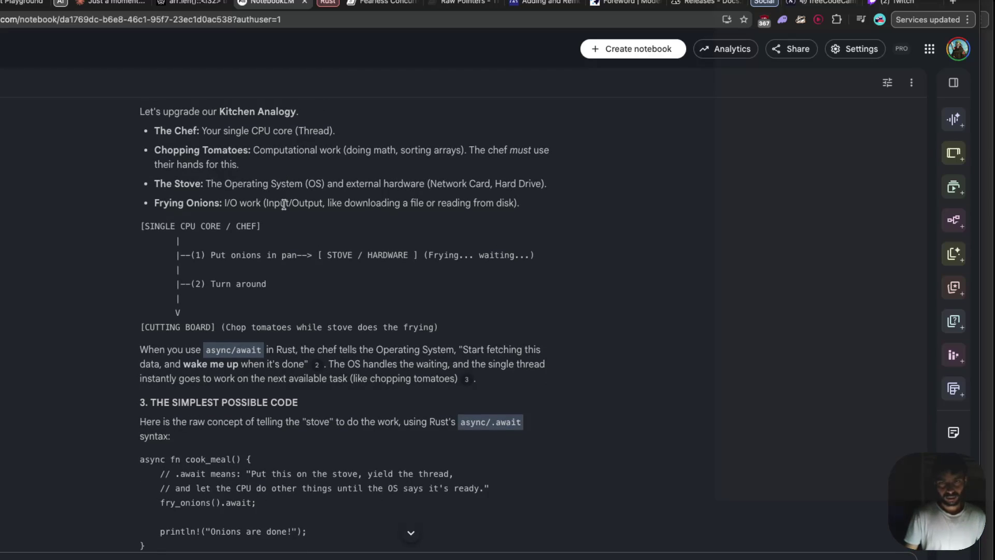
{"action": "scroll", "coordinate": [284, 205], "scroll_direction": "down", "scroll_amount": 1}
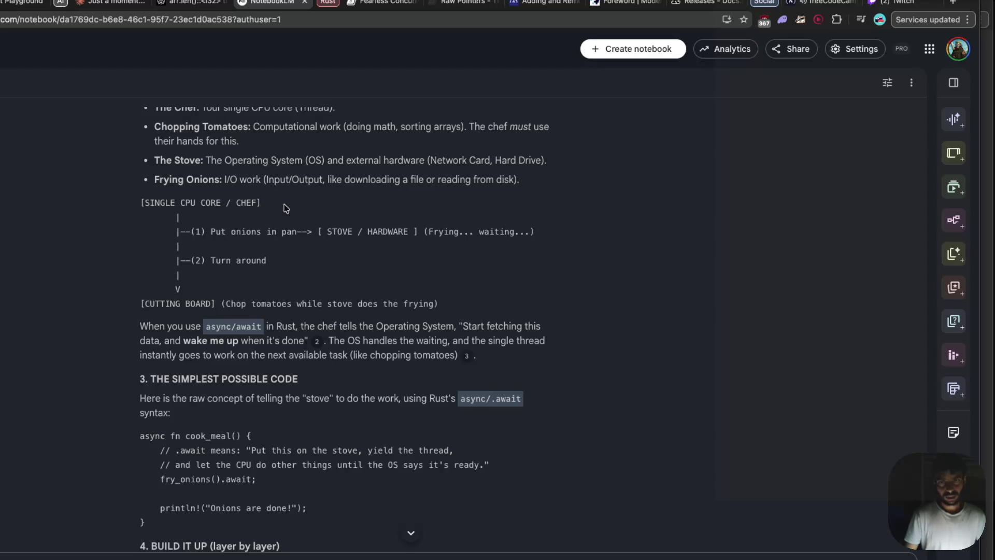
{"action": "scroll", "coordinate": [285, 207], "scroll_direction": "down", "scroll_amount": 1}
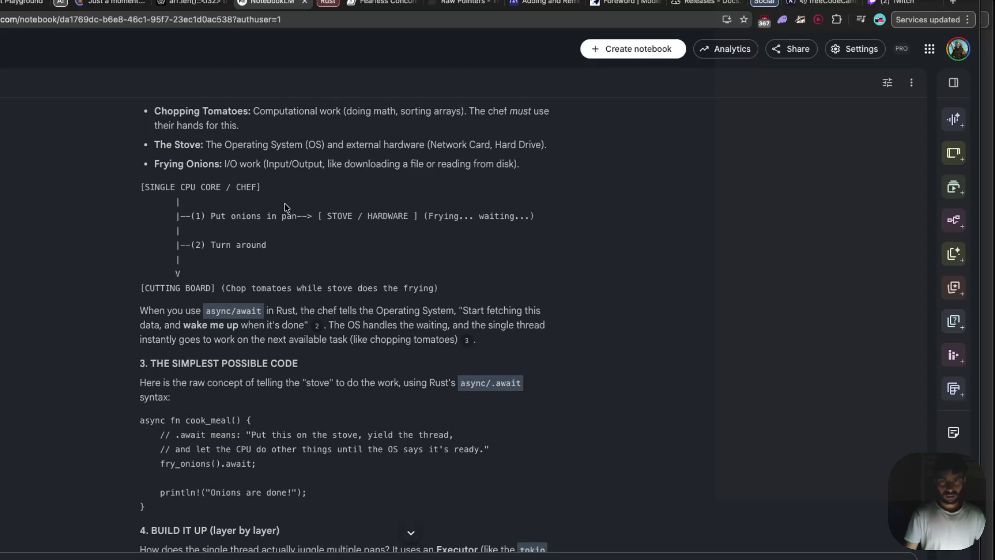
{"action": "scroll", "coordinate": [284, 205], "scroll_direction": "down", "scroll_amount": 1}
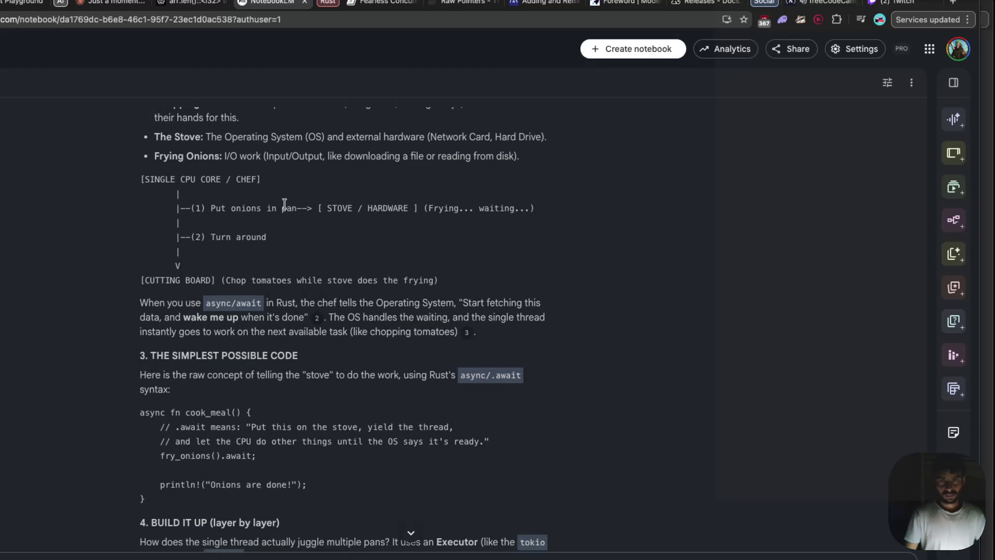
{"action": "scroll", "coordinate": [284, 205], "scroll_direction": "down", "scroll_amount": 1}
{"action": "scroll", "coordinate": [284, 206], "scroll_direction": "down", "scroll_amount": 1}
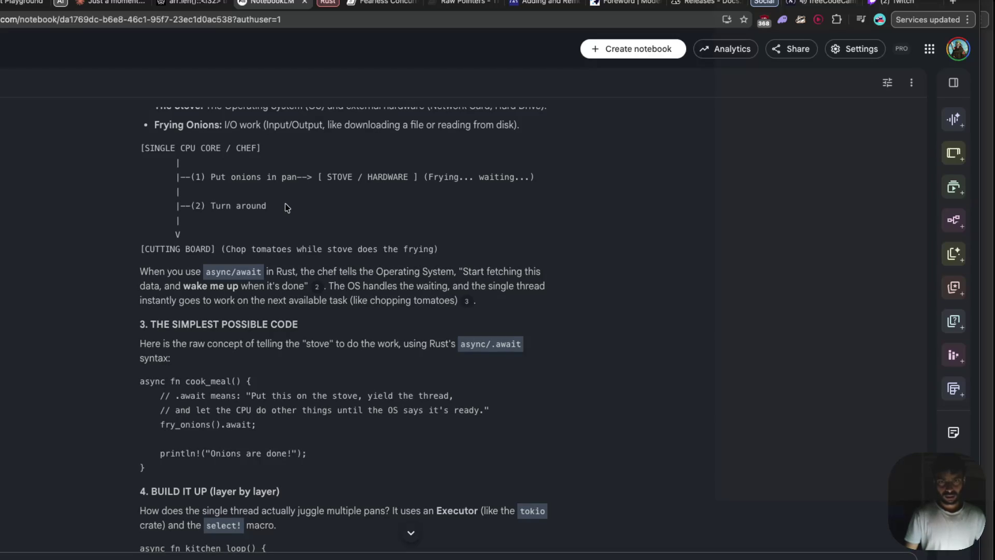
{"action": "scroll", "coordinate": [285, 207], "scroll_direction": "down", "scroll_amount": 4}
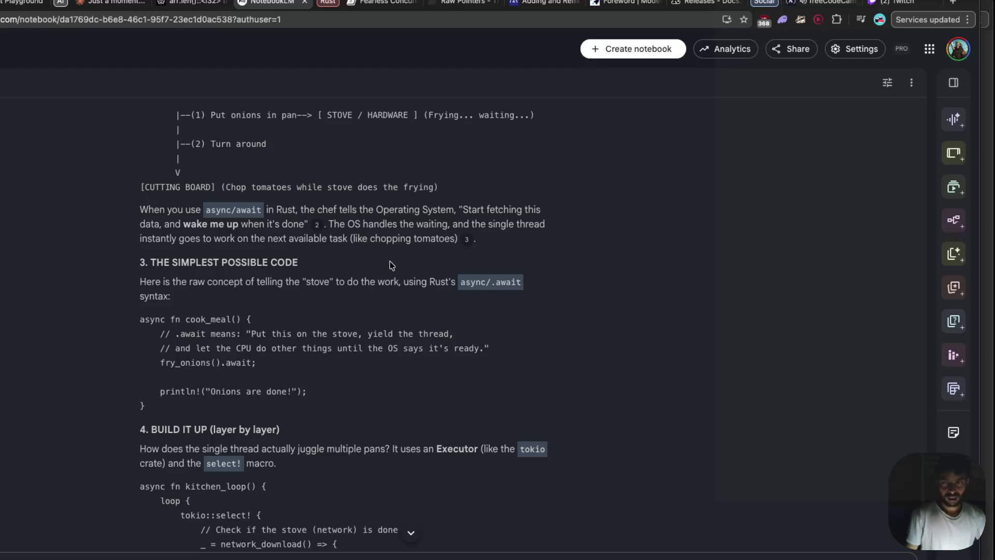
{"action": "scroll", "coordinate": [388, 257], "scroll_direction": "down", "scroll_amount": 1}
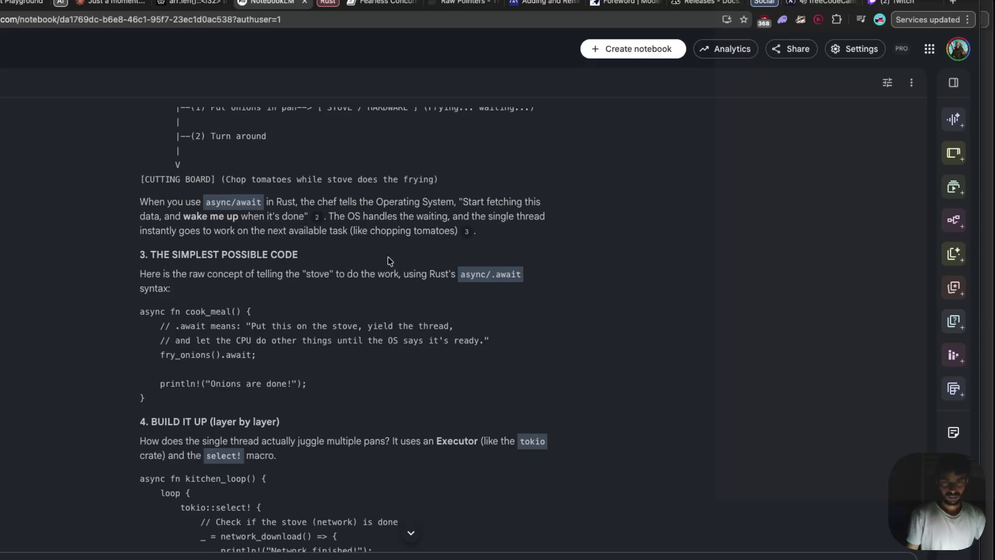
{"action": "scroll", "coordinate": [399, 261], "scroll_direction": "down", "scroll_amount": 3}
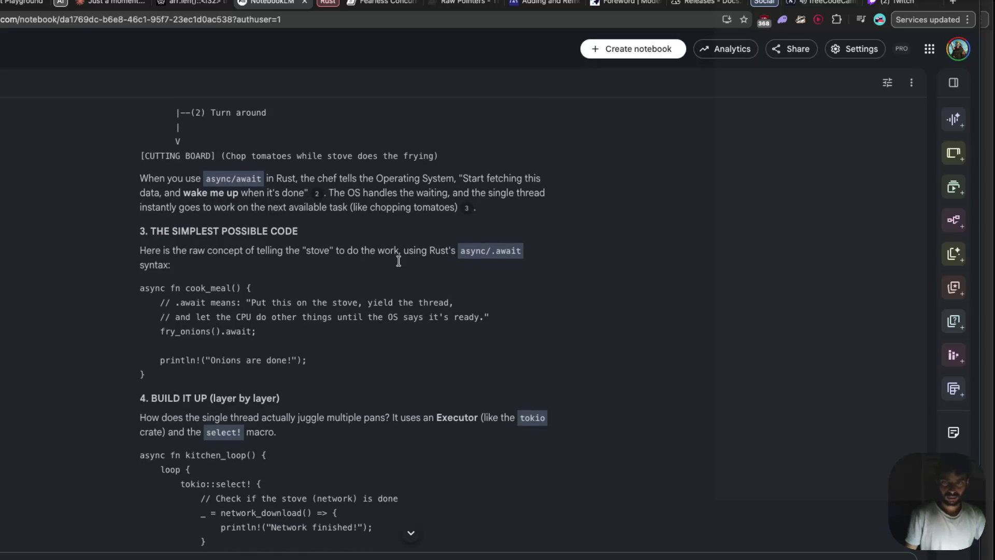
{"action": "scroll", "coordinate": [399, 264], "scroll_direction": "down", "scroll_amount": 3}
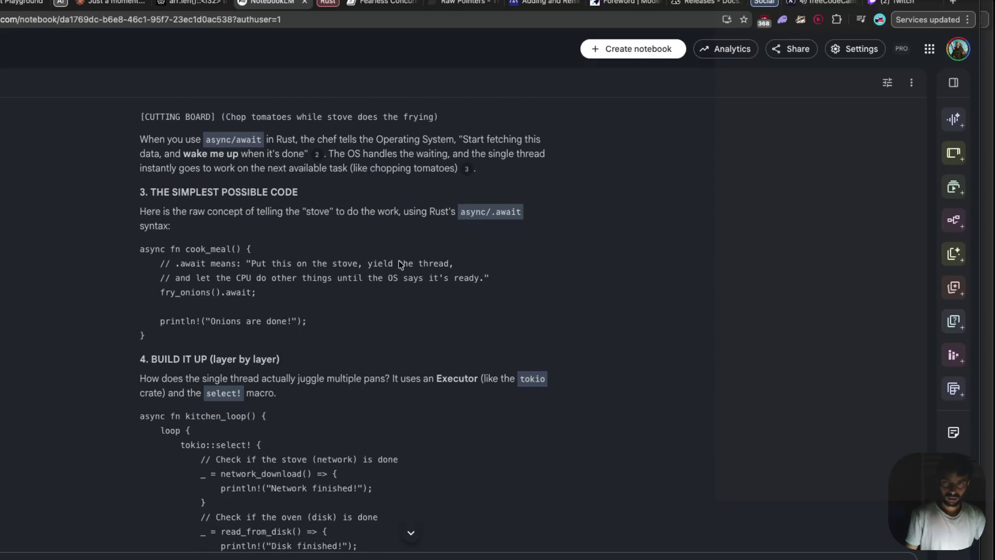
{"action": "scroll", "coordinate": [398, 262], "scroll_direction": "down", "scroll_amount": 3}
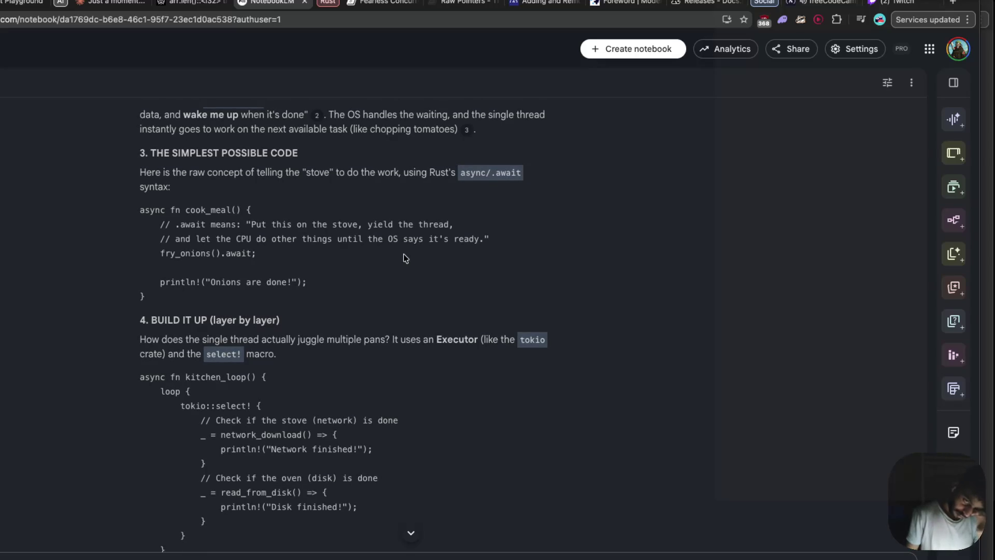
{"action": "scroll", "coordinate": [406, 258], "scroll_direction": "down", "scroll_amount": 1}
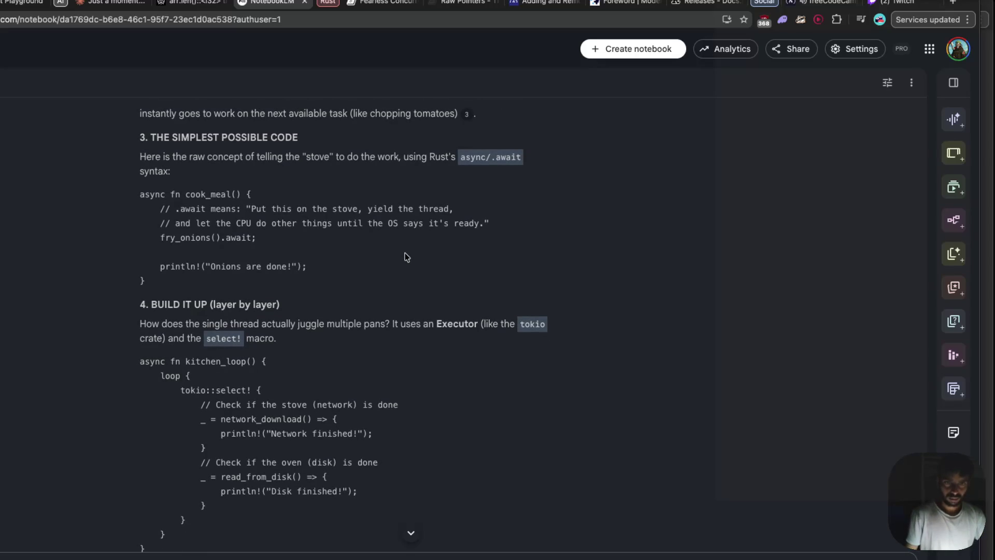
{"action": "scroll", "coordinate": [407, 257], "scroll_direction": "down", "scroll_amount": 1}
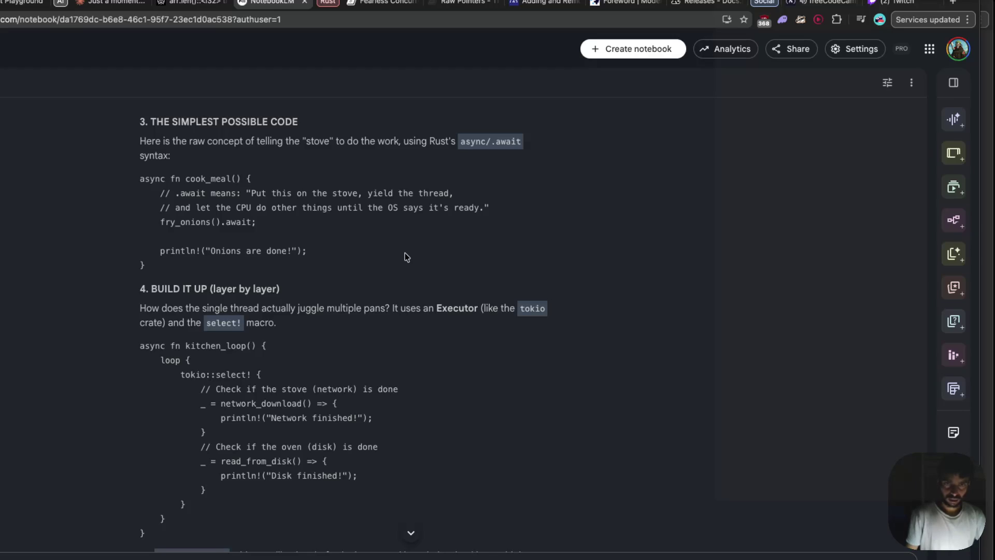
{"action": "scroll", "coordinate": [407, 257], "scroll_direction": "down", "scroll_amount": 1}
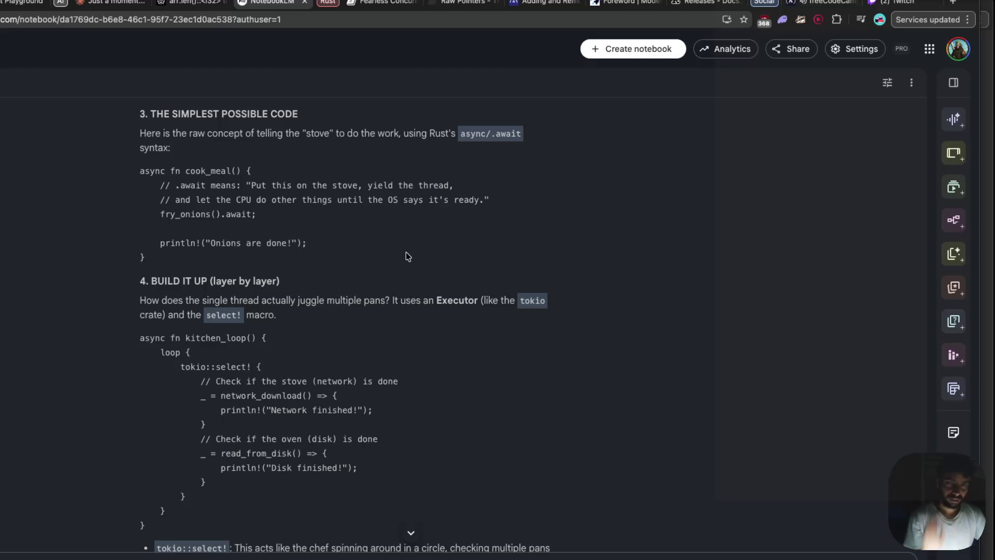
{"action": "scroll", "coordinate": [406, 252], "scroll_direction": "down", "scroll_amount": 2}
{"action": "scroll", "coordinate": [411, 252], "scroll_direction": "down", "scroll_amount": 2}
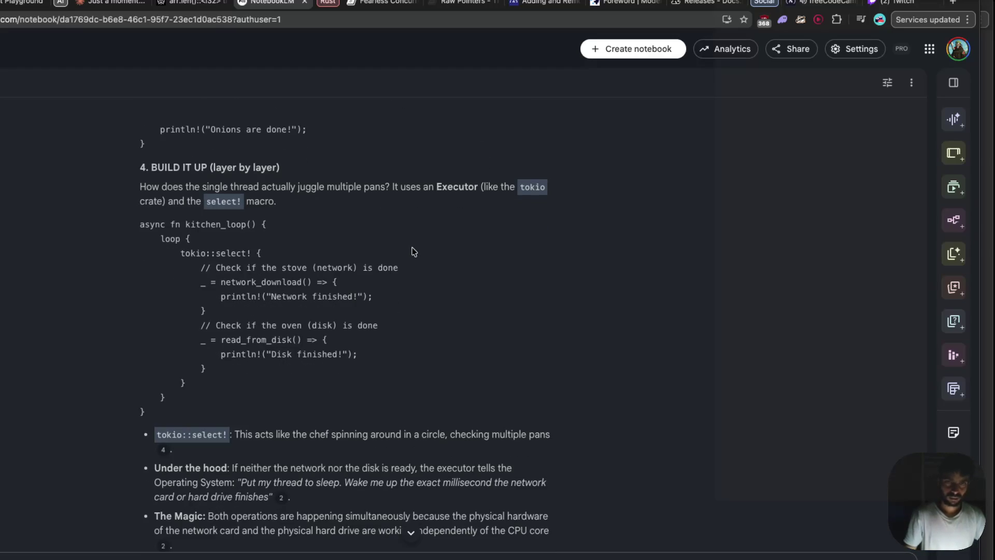
{"action": "scroll", "coordinate": [415, 251], "scroll_direction": "down", "scroll_amount": 1}
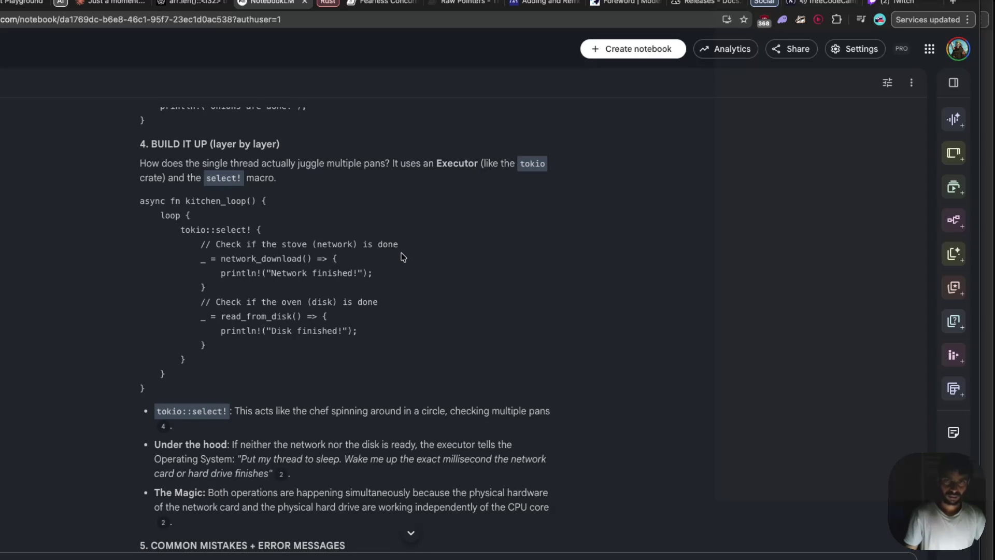
{"action": "scroll", "coordinate": [404, 257], "scroll_direction": "down", "scroll_amount": 2}
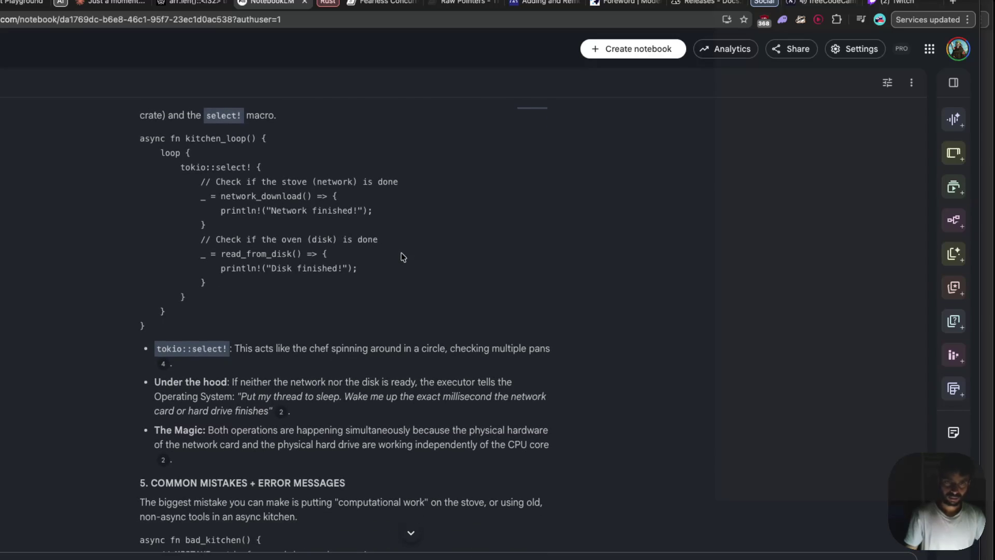
{"action": "scroll", "coordinate": [403, 257], "scroll_direction": "down", "scroll_amount": 1}
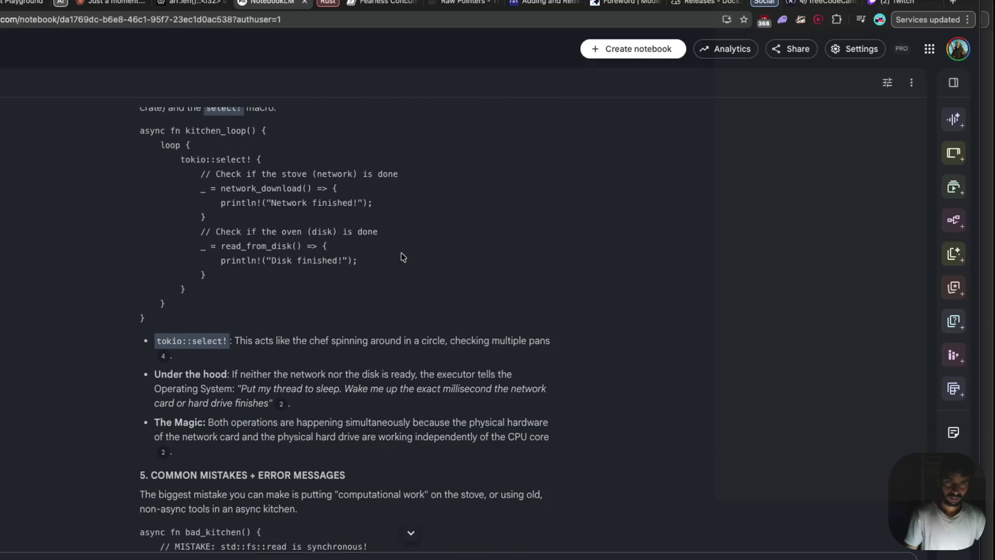
{"action": "scroll", "coordinate": [403, 257], "scroll_direction": "down", "scroll_amount": 1}
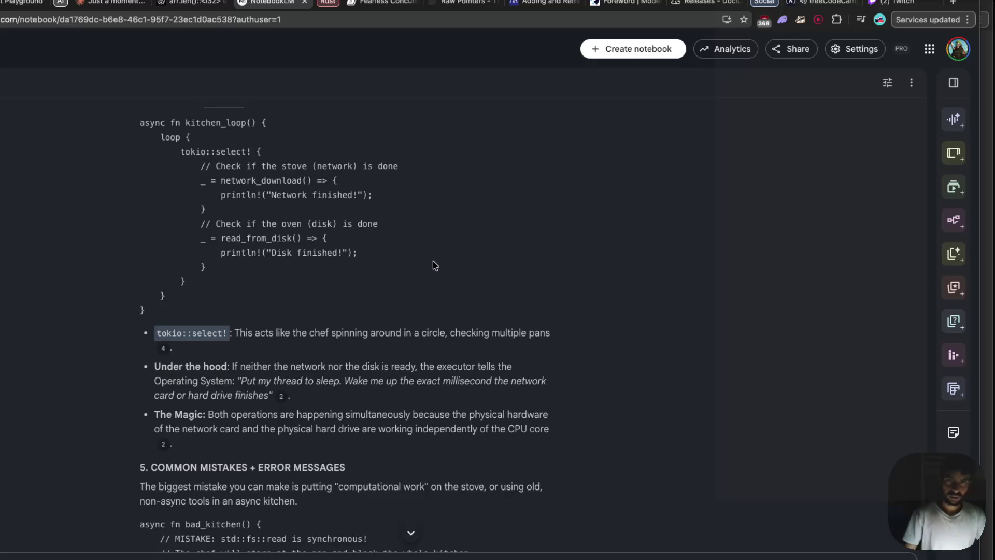
{"action": "scroll", "coordinate": [435, 266], "scroll_direction": "down", "scroll_amount": 1}
{"action": "scroll", "coordinate": [433, 262], "scroll_direction": "down", "scroll_amount": 3}
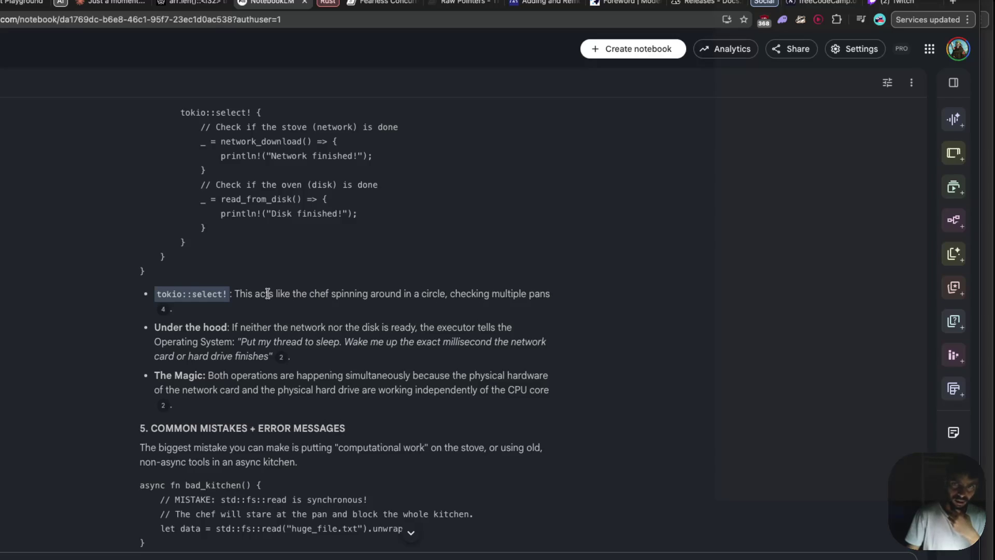
{"action": "scroll", "coordinate": [268, 295], "scroll_direction": "down", "scroll_amount": 1}
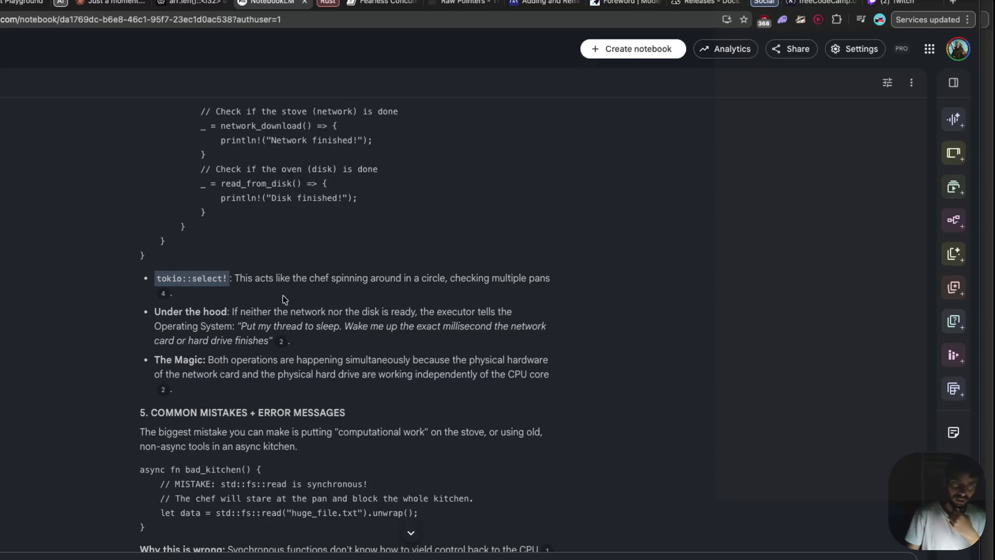
{"action": "scroll", "coordinate": [282, 295], "scroll_direction": "down", "scroll_amount": 3}
{"action": "scroll", "coordinate": [283, 296], "scroll_direction": "down", "scroll_amount": 2}
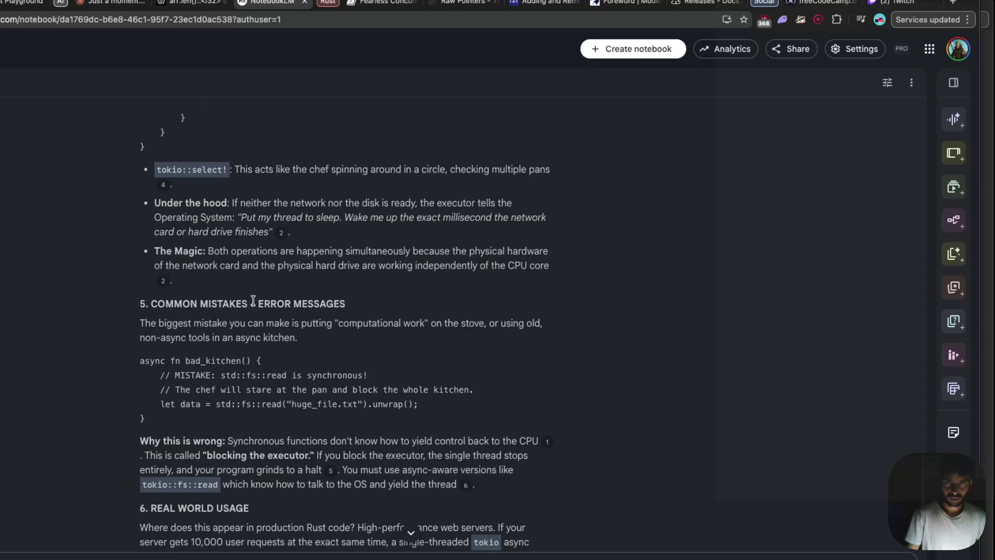
{"action": "scroll", "coordinate": [253, 300], "scroll_direction": "down", "scroll_amount": 1}
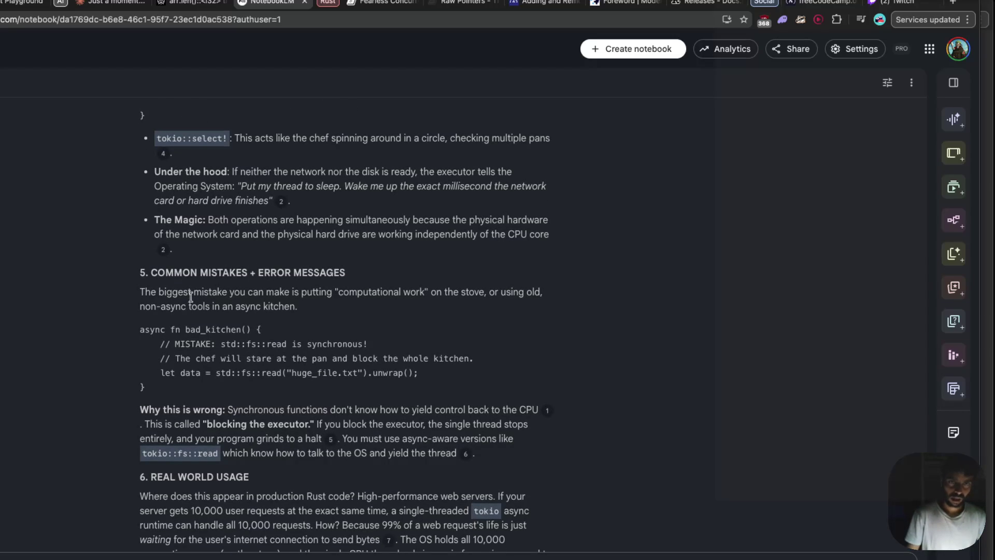
{"action": "left_click_drag", "start_coordinate": [140, 291], "coordinate": [319, 291]}
{"action": "left_click_drag", "start_coordinate": [323, 291], "coordinate": [489, 292]}
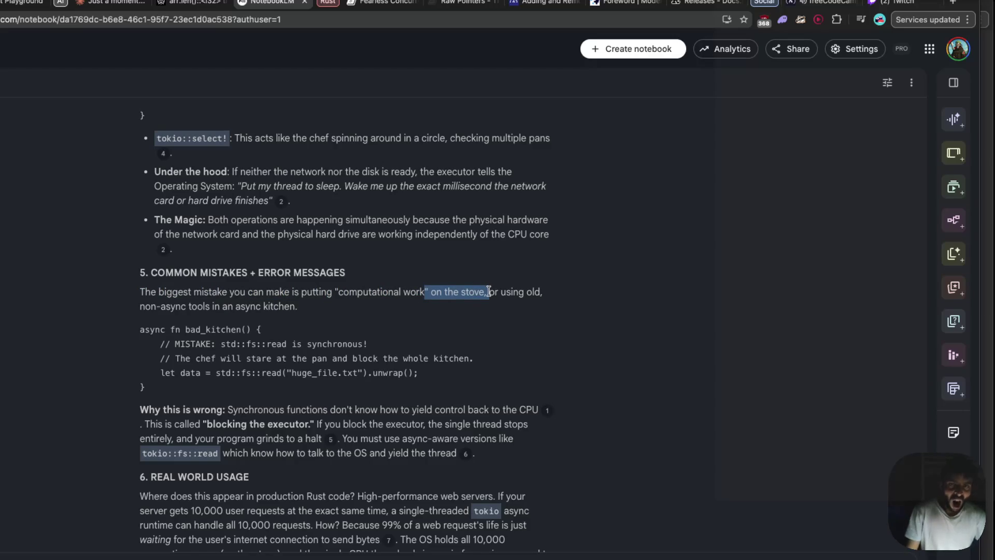
{"action": "left_click", "coordinate": [415, 306]}
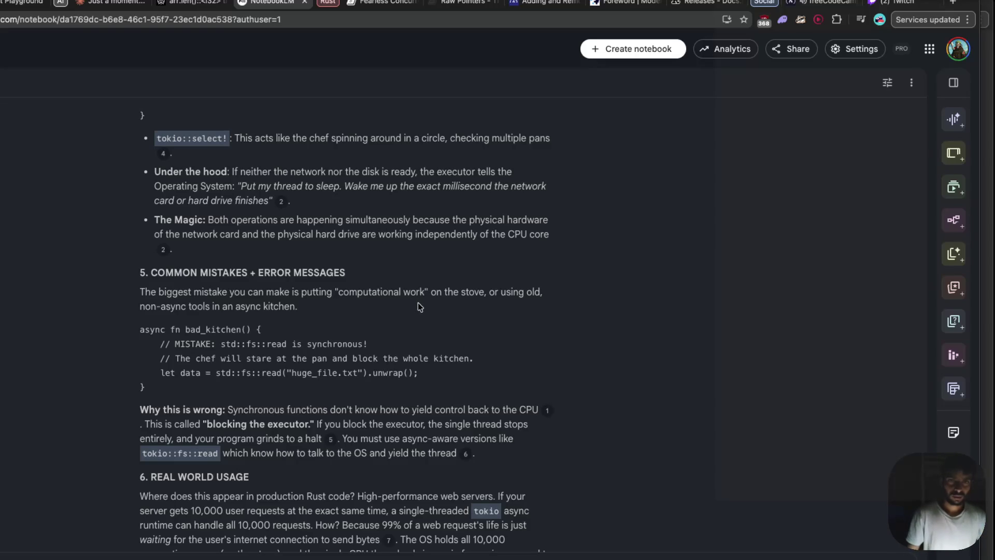
{"action": "scroll", "coordinate": [418, 303], "scroll_direction": "down", "scroll_amount": 2}
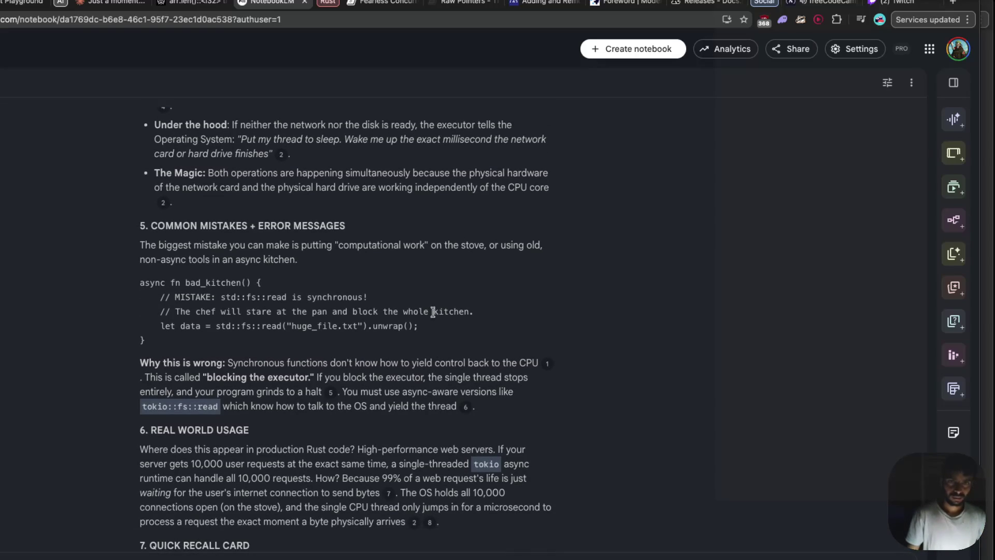
{"action": "left_click_drag", "start_coordinate": [379, 362], "coordinate": [532, 362]}
{"action": "left_click", "coordinate": [517, 363]}
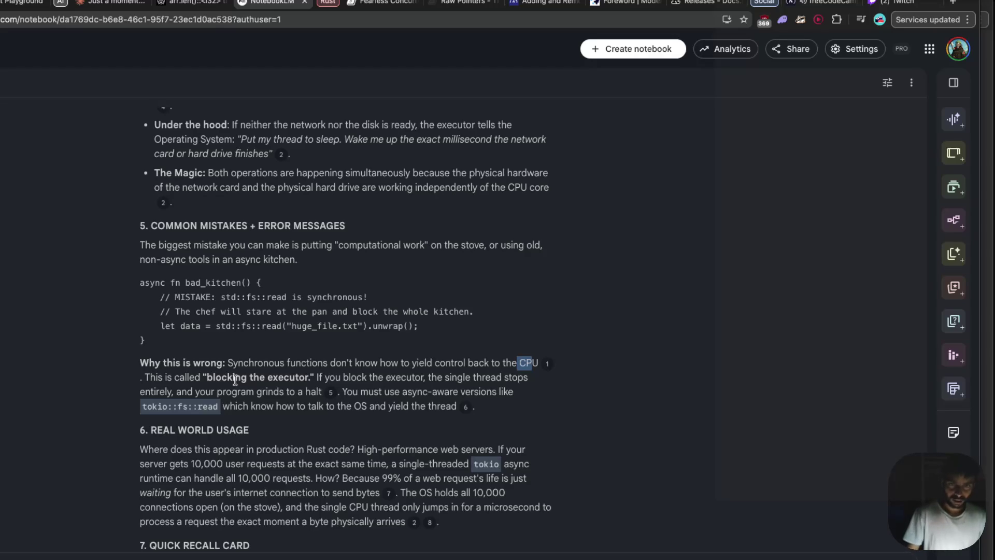
{"action": "scroll", "coordinate": [235, 381], "scroll_direction": "down", "scroll_amount": 2}
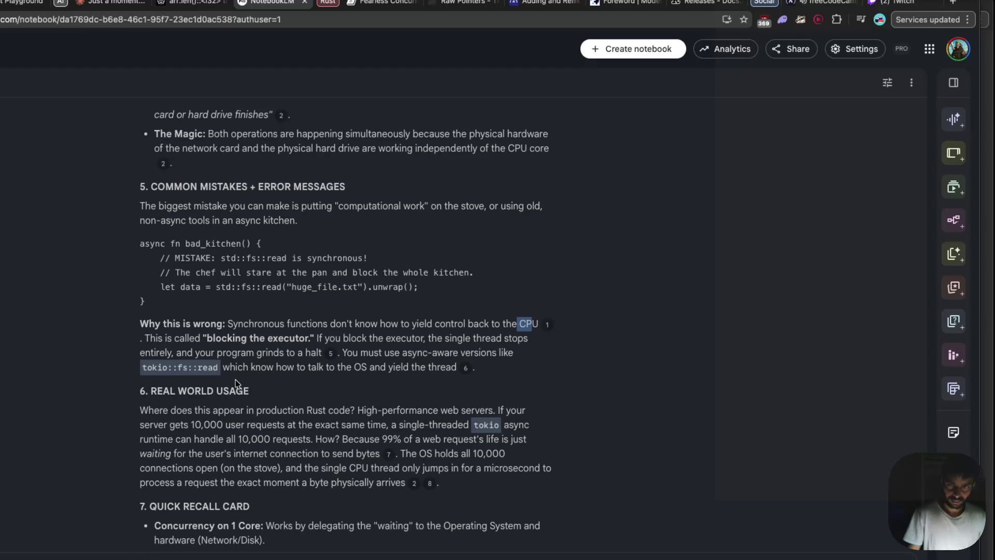
{"action": "scroll", "coordinate": [234, 381], "scroll_direction": "down", "scroll_amount": 1}
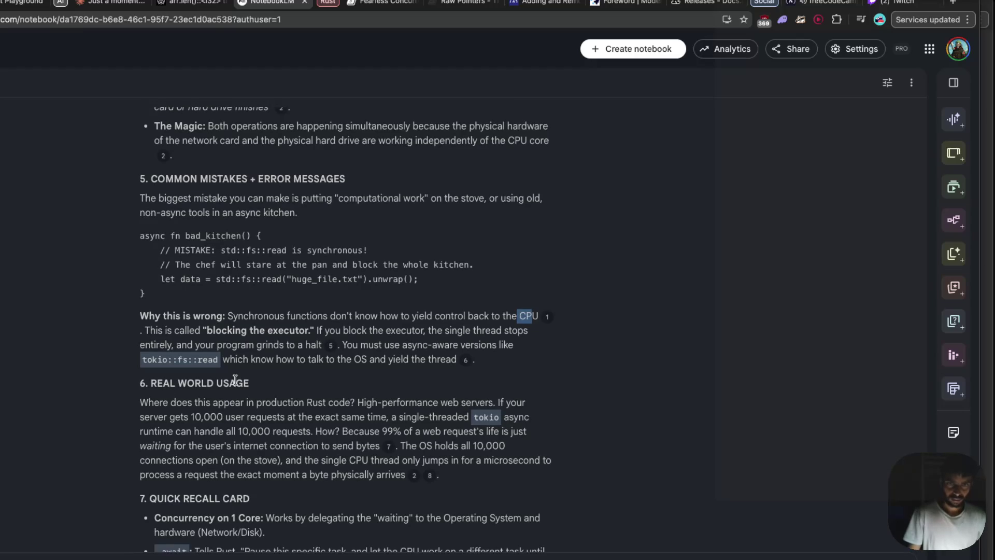
{"action": "scroll", "coordinate": [235, 381], "scroll_direction": "down", "scroll_amount": 1}
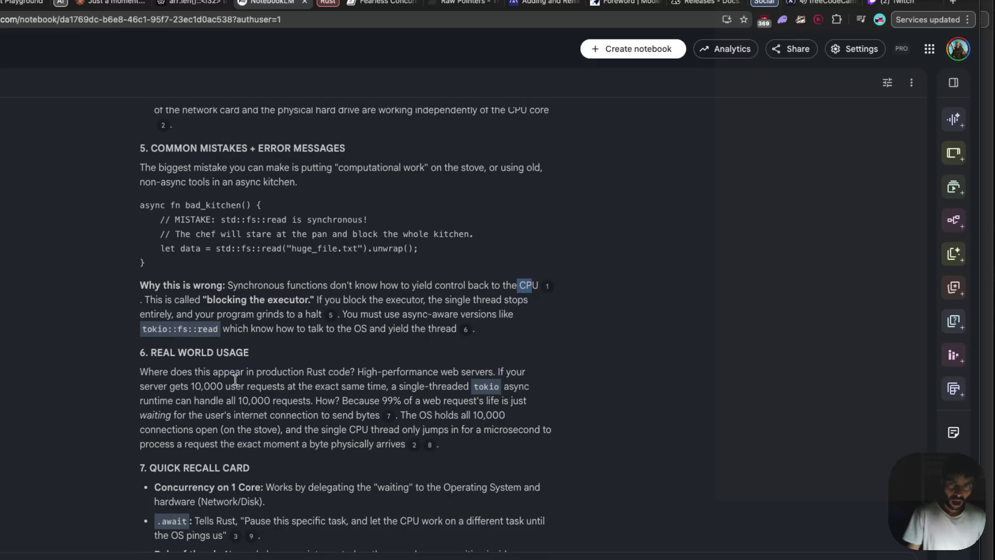
{"action": "scroll", "coordinate": [235, 380], "scroll_direction": "down", "scroll_amount": 1}
{"action": "scroll", "coordinate": [235, 380], "scroll_direction": "down", "scroll_amount": 3}
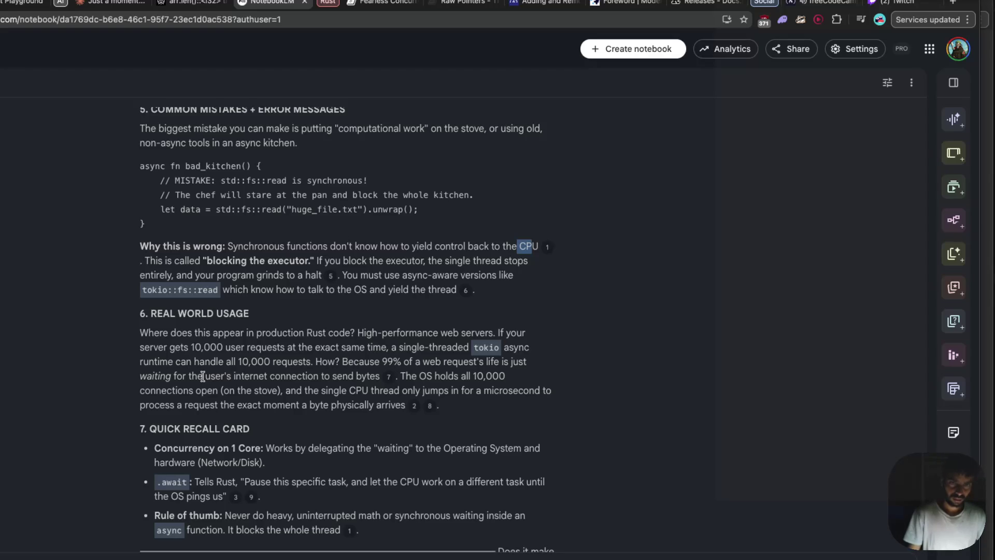
{"action": "scroll", "coordinate": [203, 376], "scroll_direction": "down", "scroll_amount": 1}
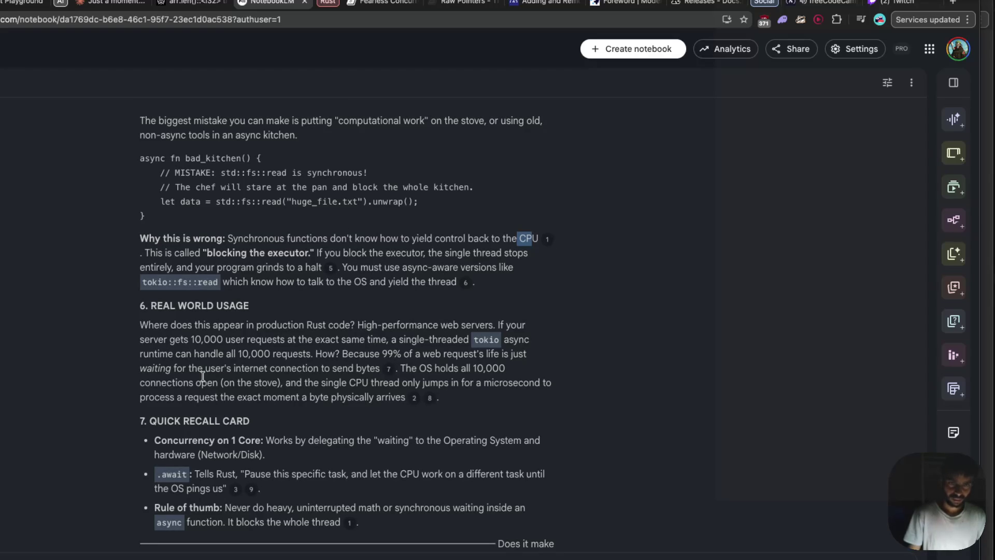
{"action": "scroll", "coordinate": [202, 378], "scroll_direction": "down", "scroll_amount": 1}
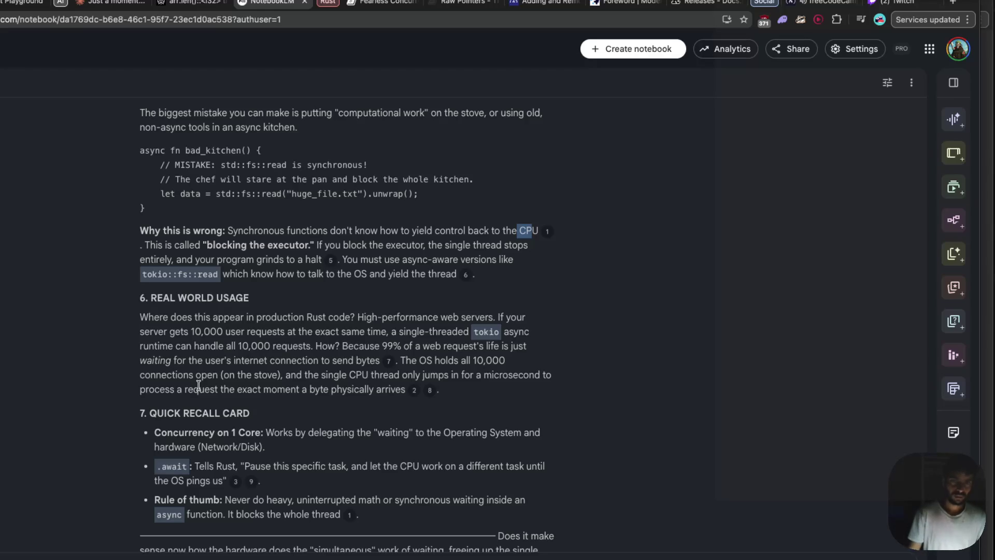
{"action": "scroll", "coordinate": [199, 386], "scroll_direction": "down", "scroll_amount": 2}
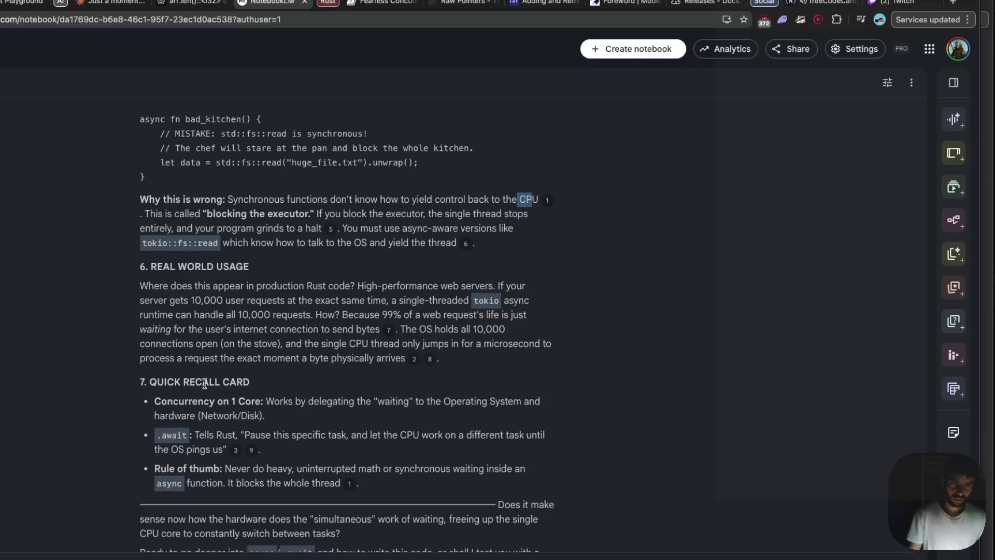
{"action": "scroll", "coordinate": [216, 376], "scroll_direction": "down", "scroll_amount": 1}
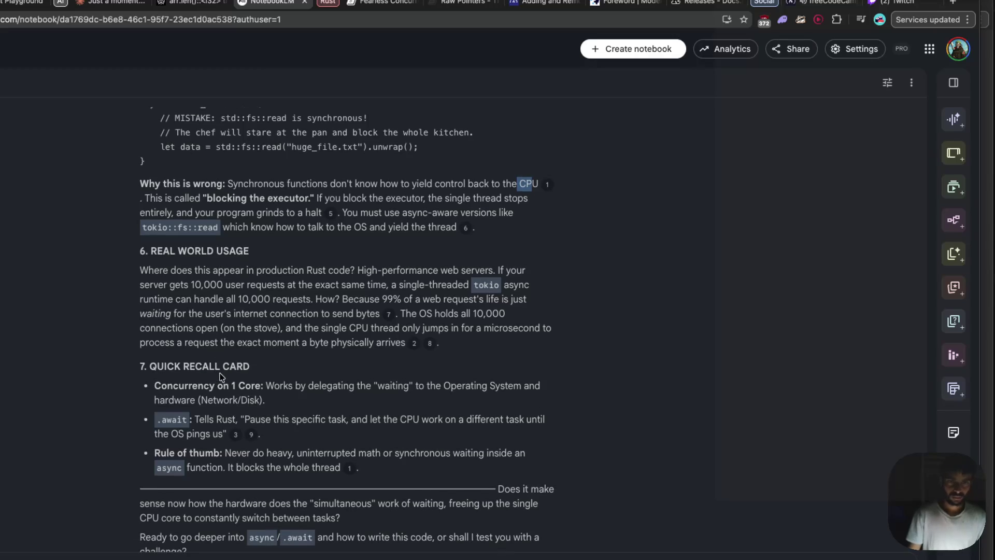
{"action": "scroll", "coordinate": [220, 376], "scroll_direction": "down", "scroll_amount": 3}
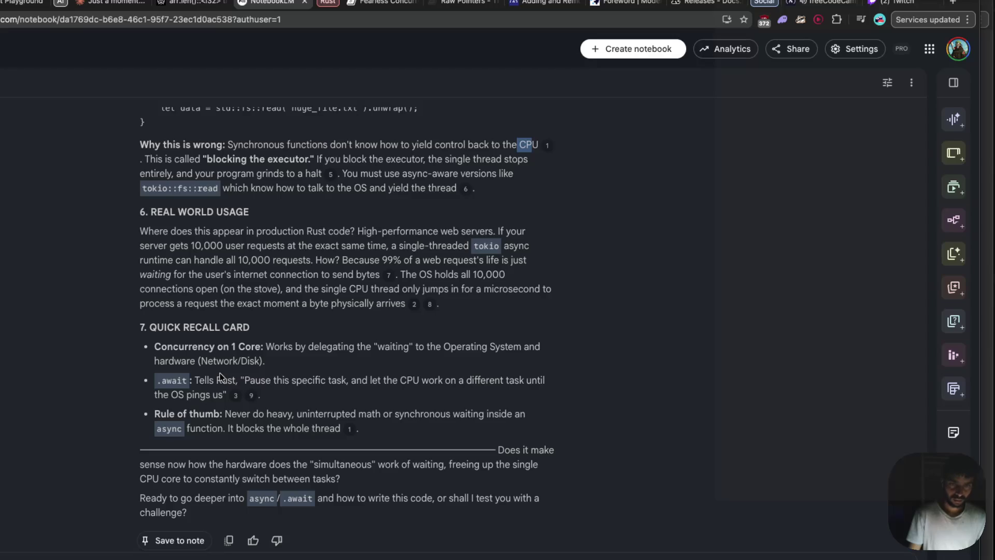
{"action": "scroll", "coordinate": [222, 371], "scroll_direction": "down", "scroll_amount": 1}
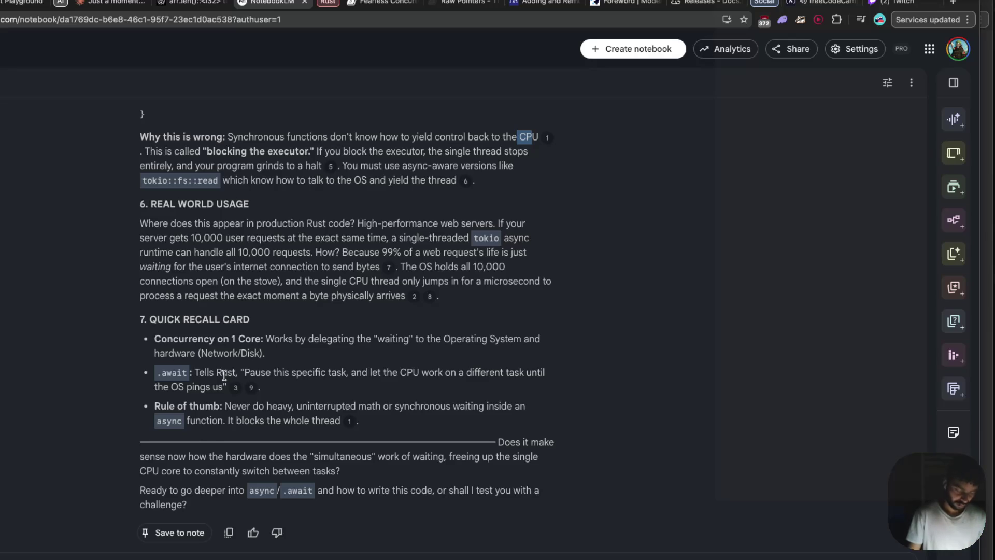
{"action": "left_click", "coordinate": [274, 357]}
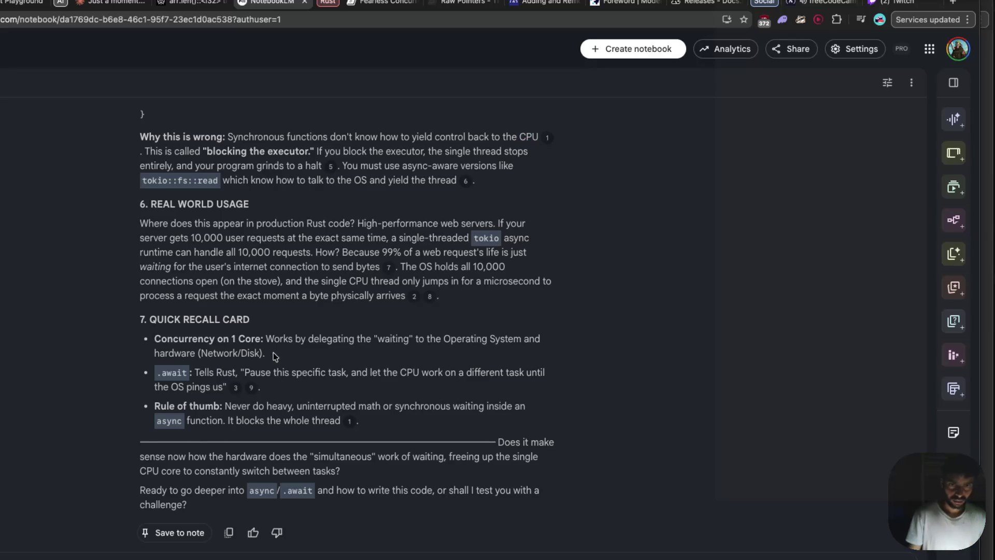
{"action": "left_click_drag", "start_coordinate": [274, 357], "coordinate": [153, 345]}
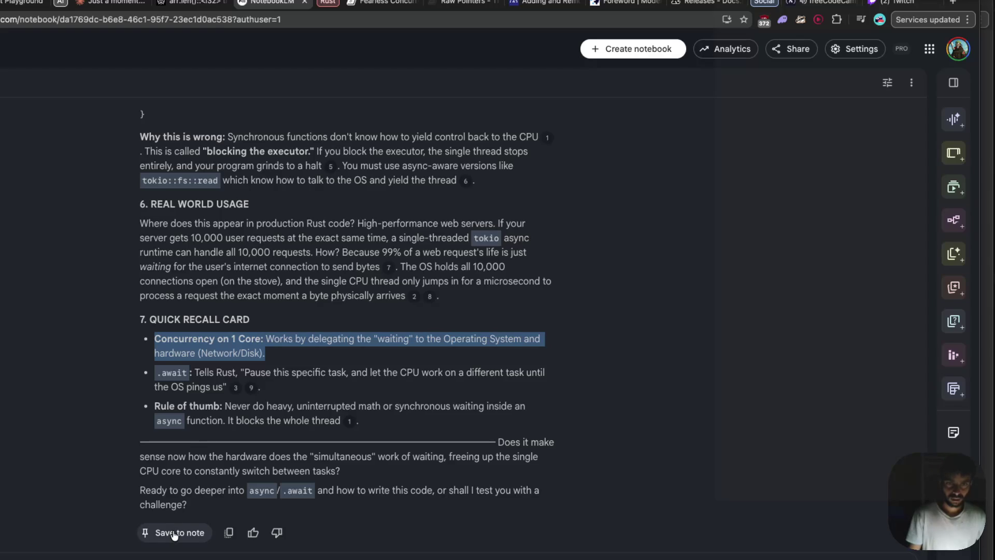
- Save the answer as the Studio note 'The Chef and the Stove: Understanding Rust Concurrency' and review it
{"action": "left_click", "coordinate": [173, 533]}
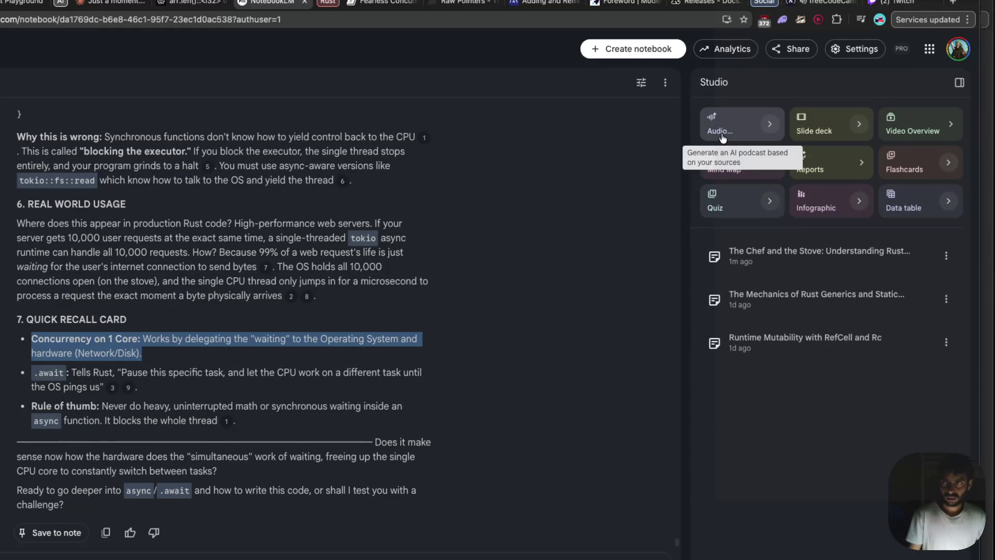
{"action": "left_click", "coordinate": [815, 254]}
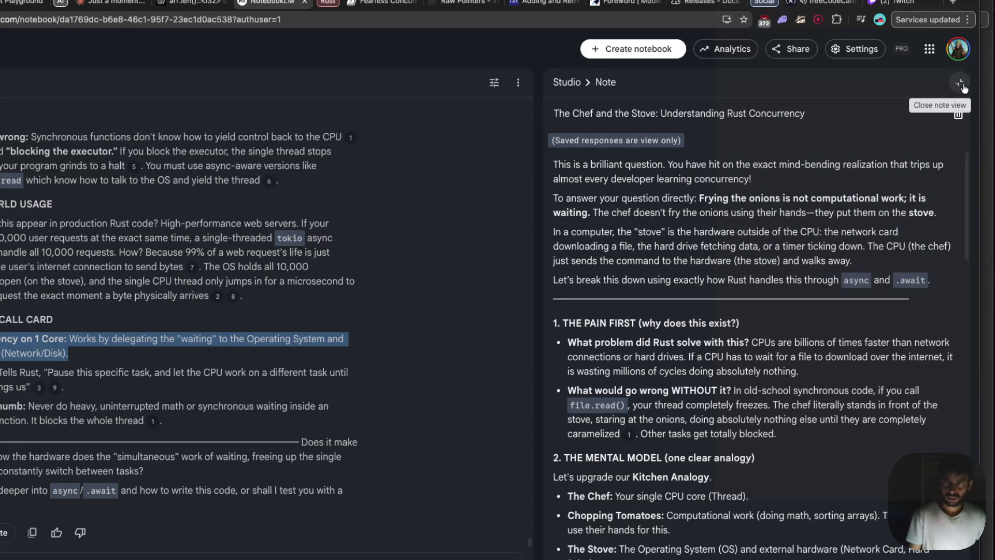
{"action": "left_click", "coordinate": [960, 83]}
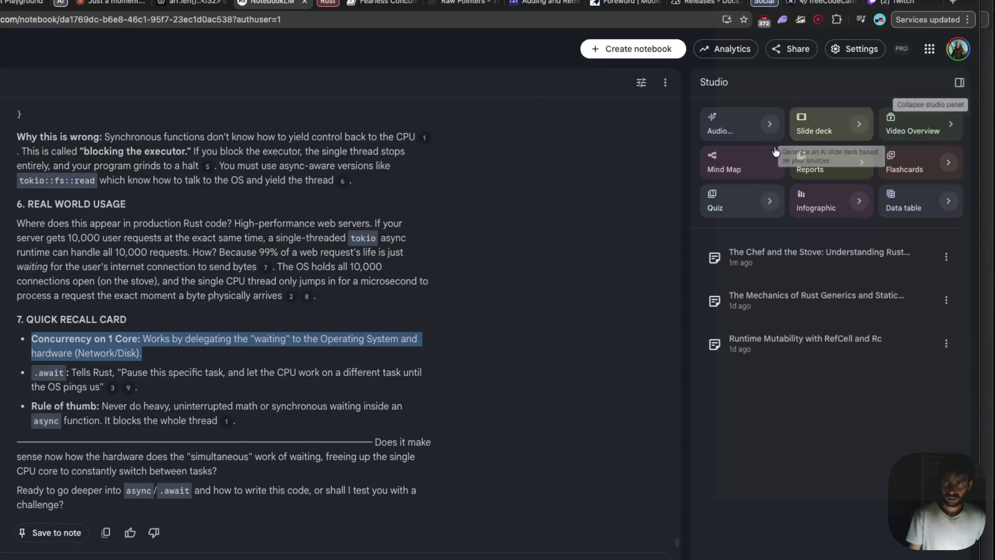
- Collapse the Studio panel and rate the answer helpful, skipping the feedback form
{"action": "left_click", "coordinate": [959, 83]}
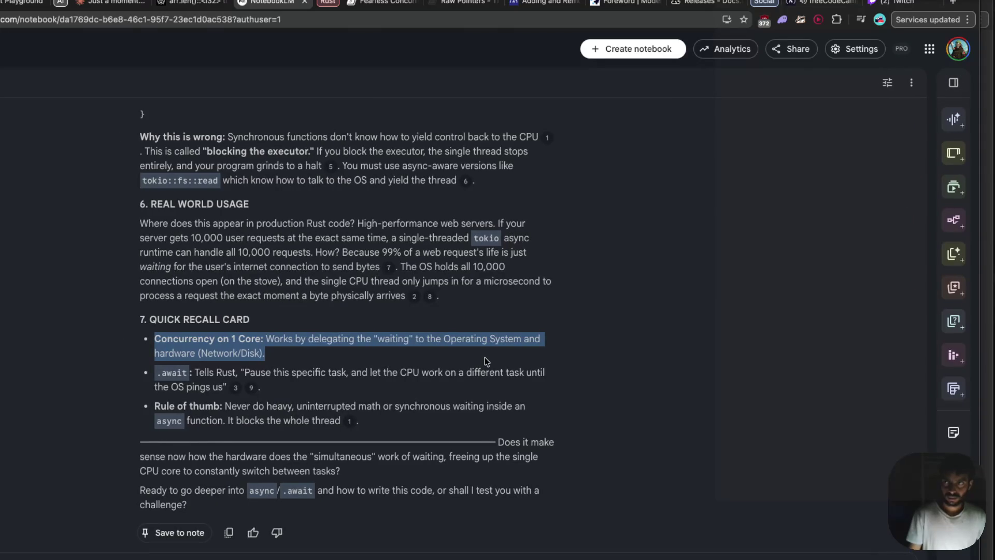
{"action": "scroll", "coordinate": [484, 357], "scroll_direction": "down", "scroll_amount": 3}
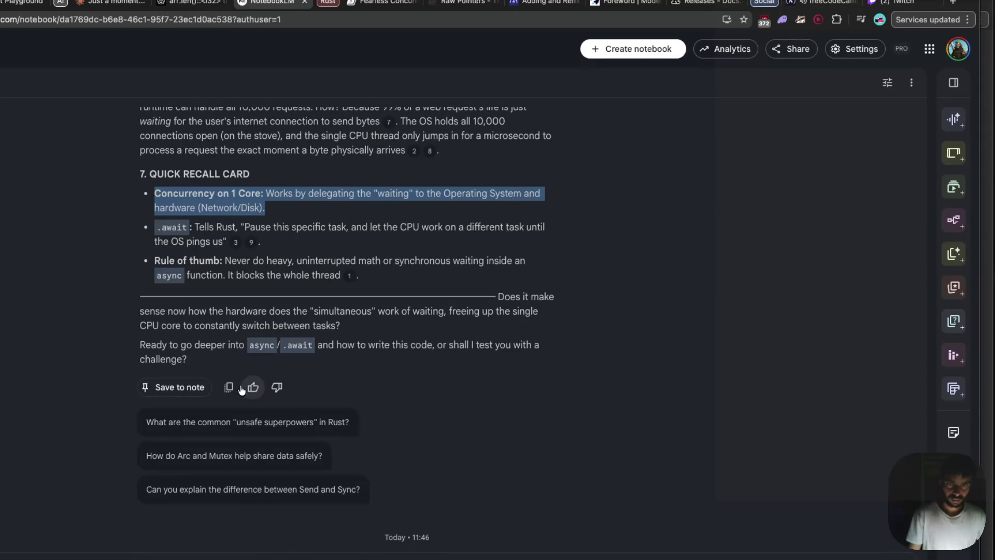
{"action": "left_click", "coordinate": [252, 388]}
{"action": "left_click", "coordinate": [452, 424]}
{"action": "left_click", "coordinate": [283, 208]}
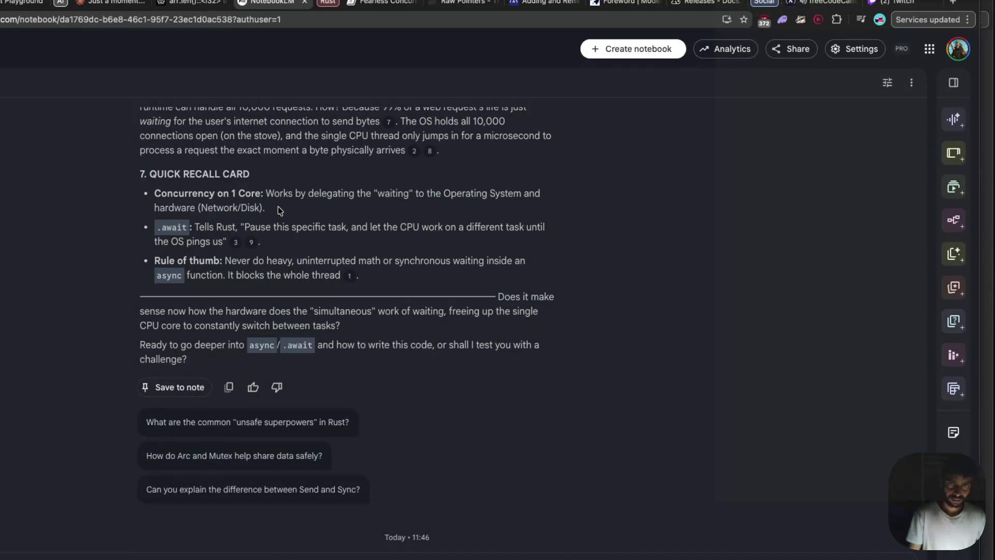
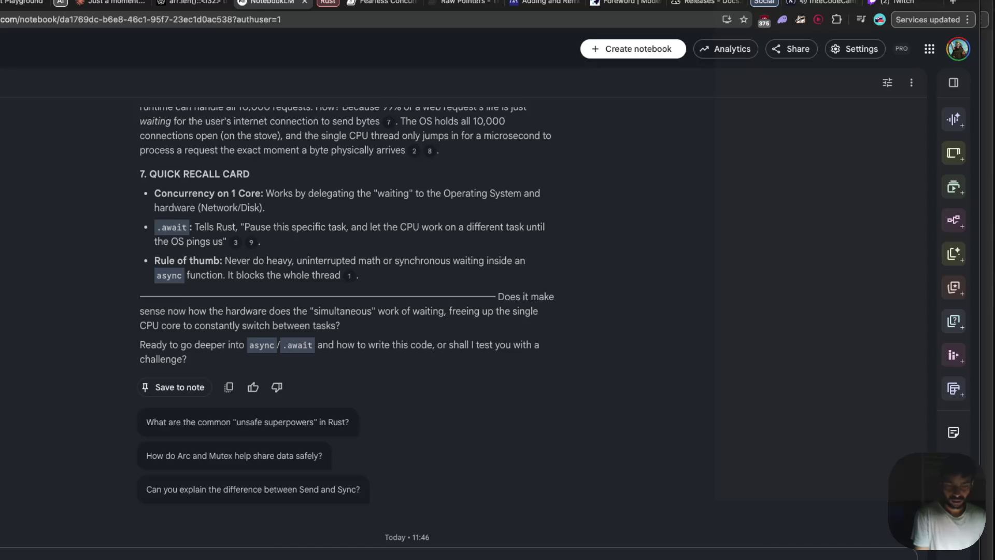
- Send the finished question about offloading the 10-million-iteration digit-square sum, then close the Twitch tab
{"action": "type", "text": "pool"}
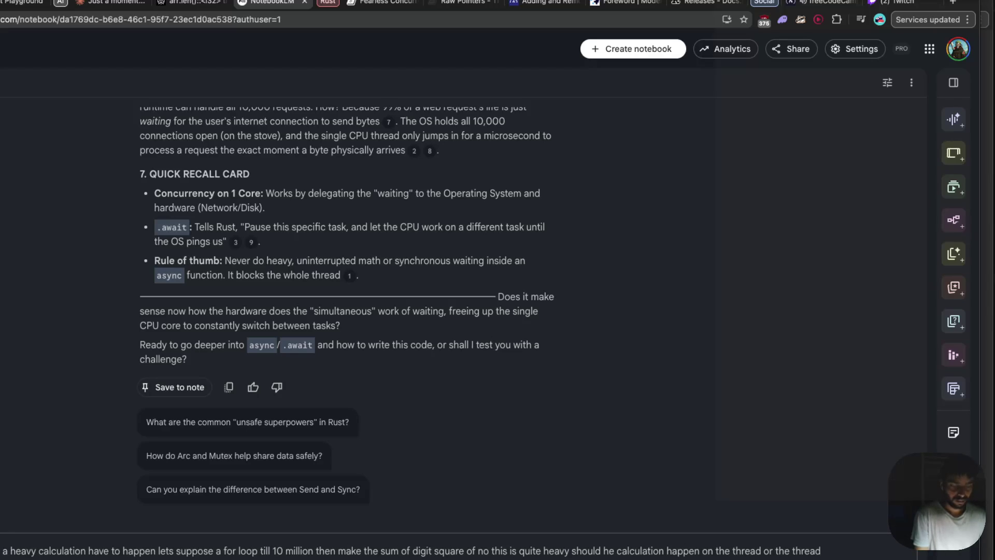
{"action": "key", "text": "Return"}
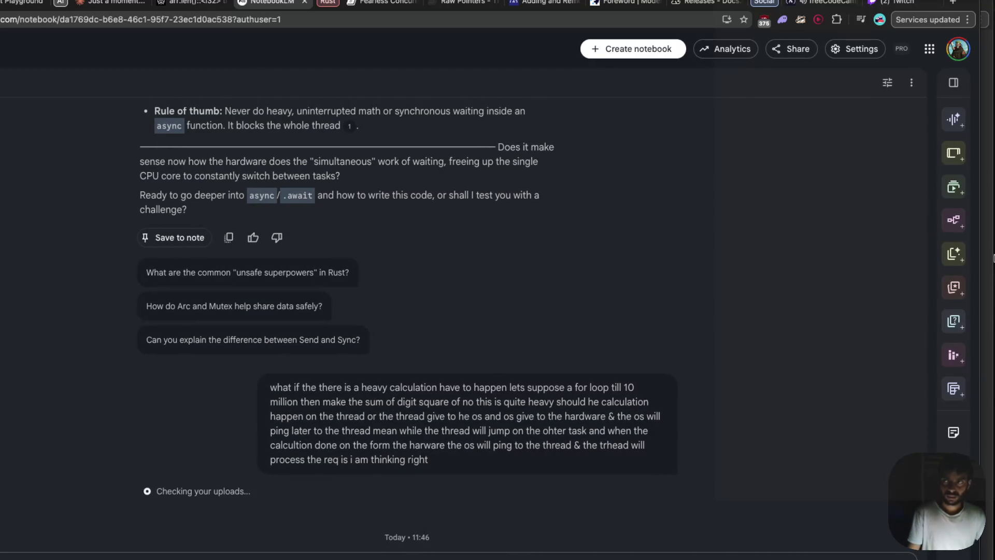
{"action": "middle_click", "coordinate": [911, 6]}
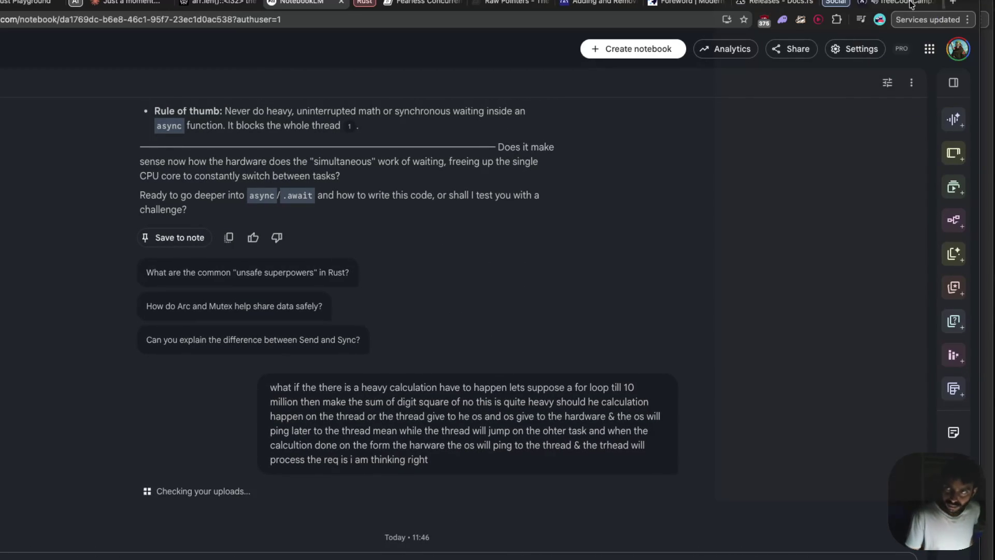
{"action": "mouse_move", "coordinate": [911, 5]}
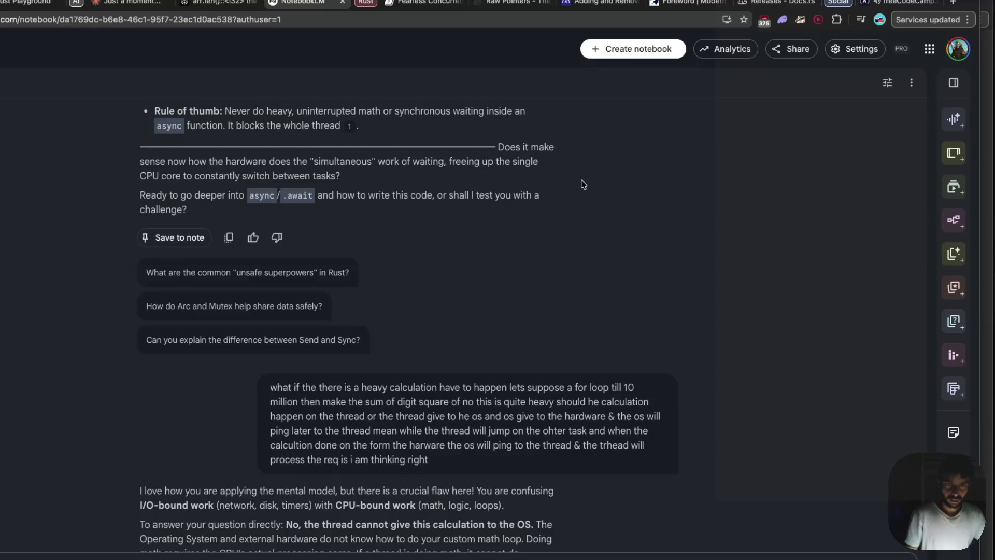
{"action": "scroll", "coordinate": [583, 184], "scroll_direction": "down", "scroll_amount": 2}
{"action": "scroll", "coordinate": [584, 184], "scroll_direction": "down", "scroll_amount": 1}
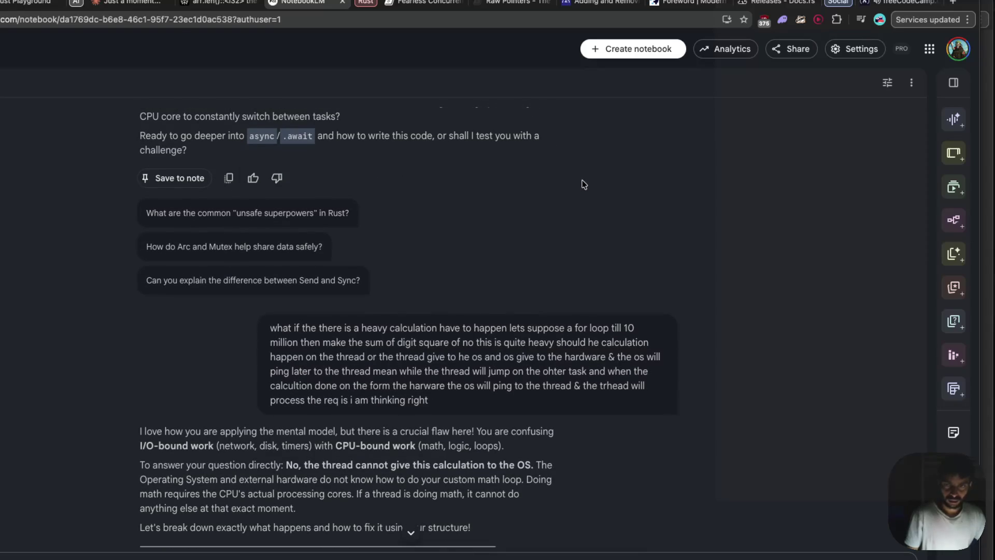
{"action": "scroll", "coordinate": [585, 184], "scroll_direction": "down", "scroll_amount": 2}
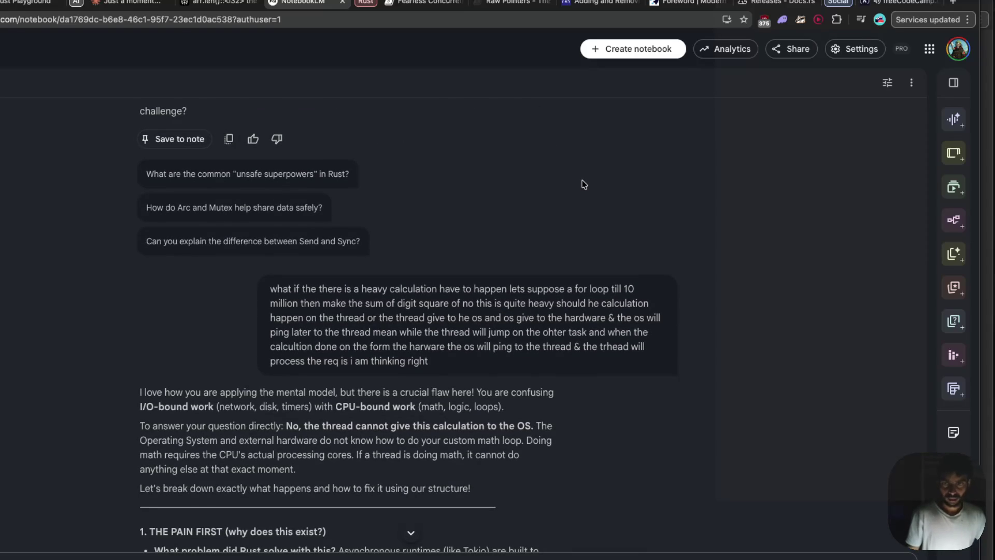
{"action": "scroll", "coordinate": [584, 184], "scroll_direction": "down", "scroll_amount": 1}
{"action": "scroll", "coordinate": [585, 184], "scroll_direction": "down", "scroll_amount": 2}
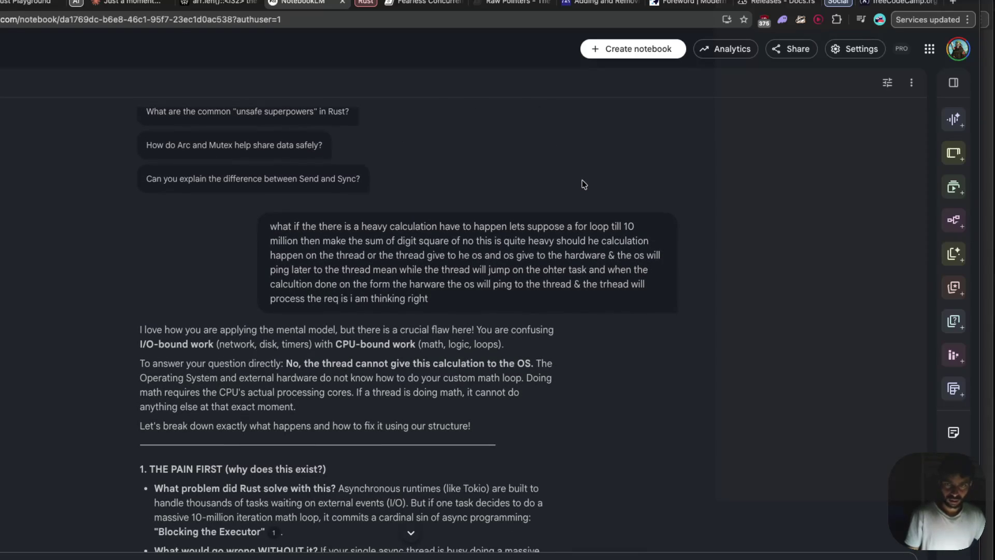
{"action": "scroll", "coordinate": [584, 184], "scroll_direction": "down", "scroll_amount": 1}
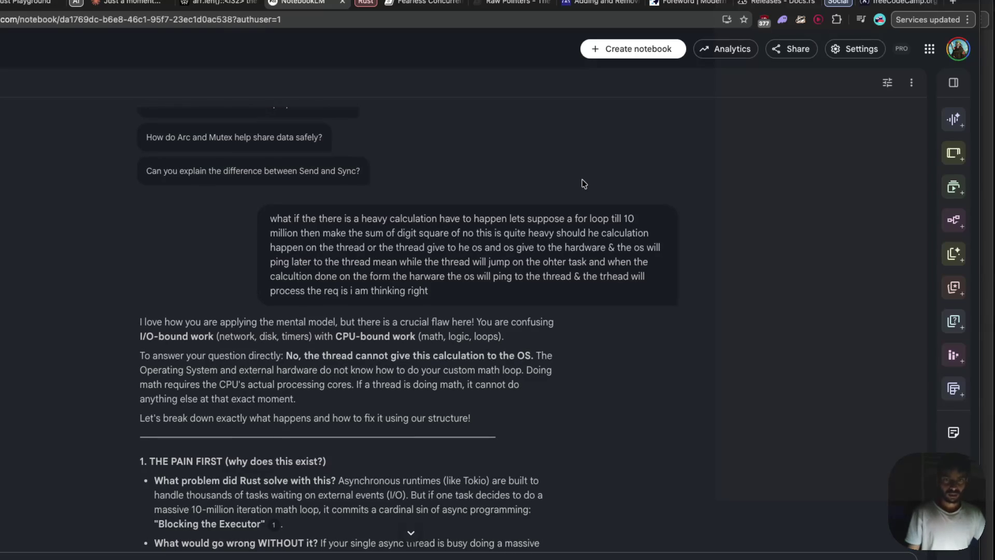
{"action": "scroll", "coordinate": [584, 183], "scroll_direction": "down", "scroll_amount": 1}
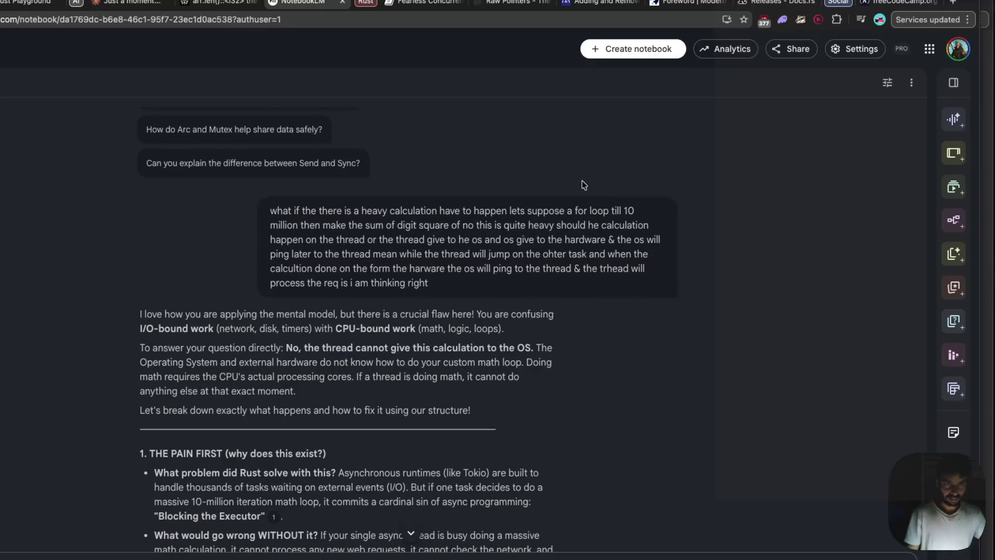
{"action": "scroll", "coordinate": [584, 184], "scroll_direction": "down", "scroll_amount": 3}
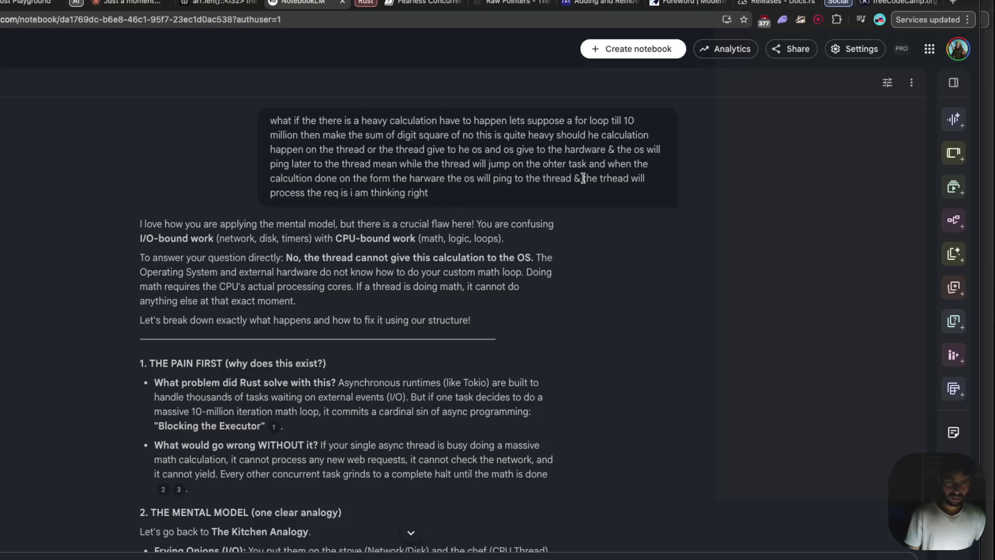
{"action": "scroll", "coordinate": [583, 178], "scroll_direction": "down", "scroll_amount": 3}
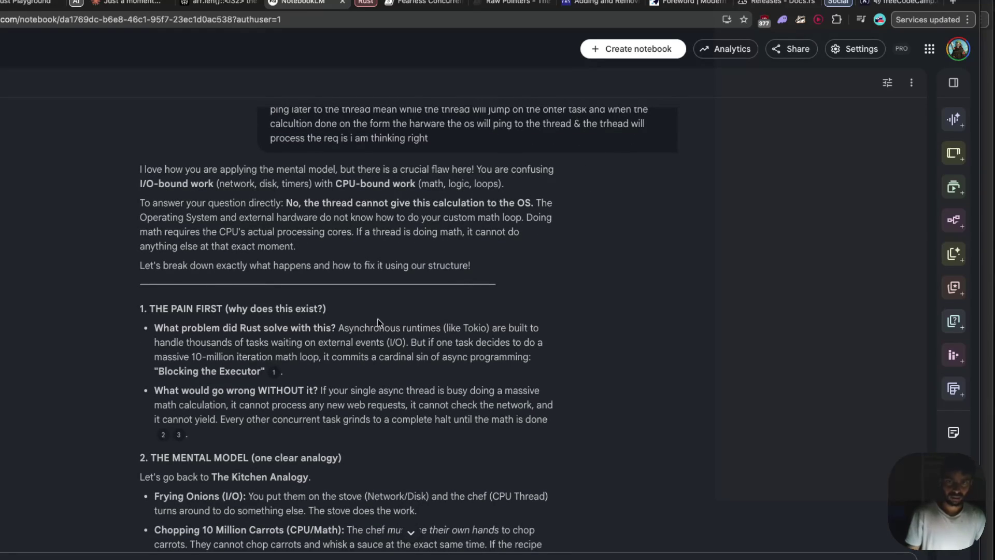
{"action": "left_click_drag", "start_coordinate": [144, 340], "coordinate": [340, 344]}
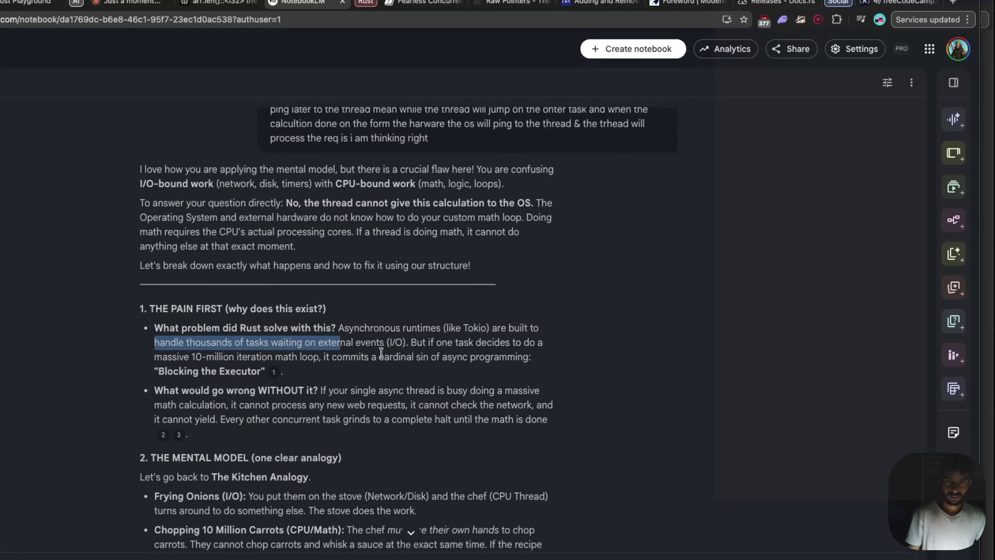
{"action": "double_click", "coordinate": [418, 343]}
{"action": "left_click_drag", "start_coordinate": [419, 344], "coordinate": [492, 343]}
{"action": "left_click_drag", "start_coordinate": [154, 357], "coordinate": [248, 356]}
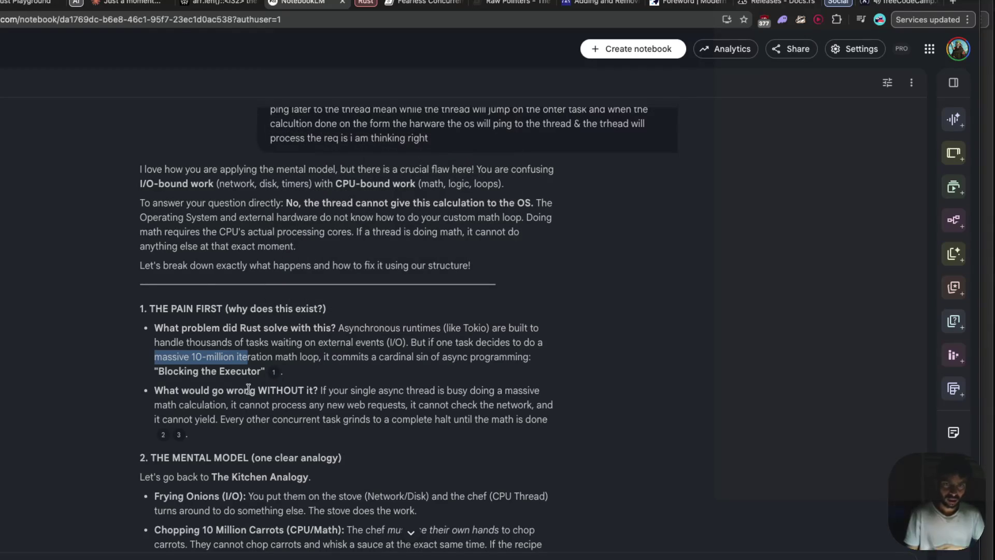
{"action": "left_click", "coordinate": [267, 403]}
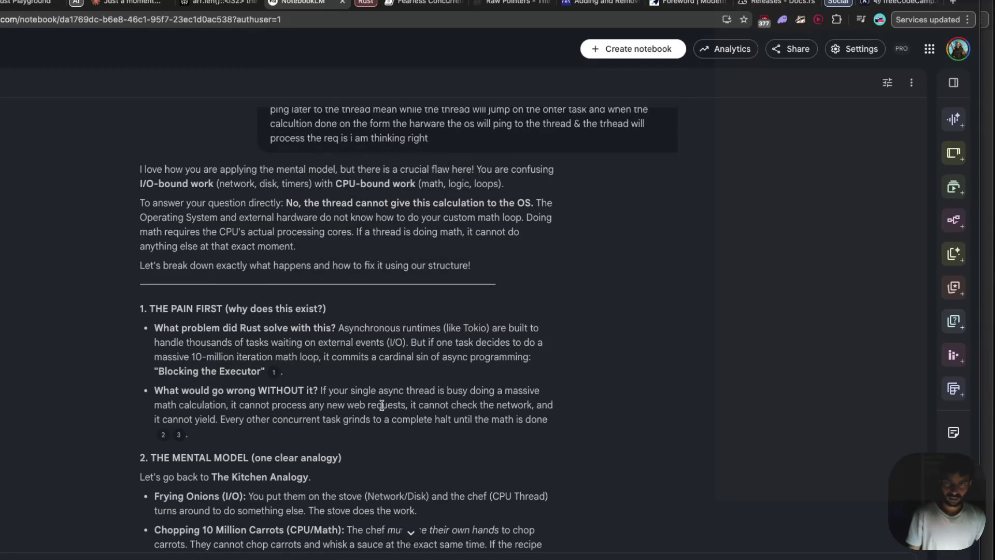
{"action": "scroll", "coordinate": [293, 401], "scroll_direction": "down", "scroll_amount": 1}
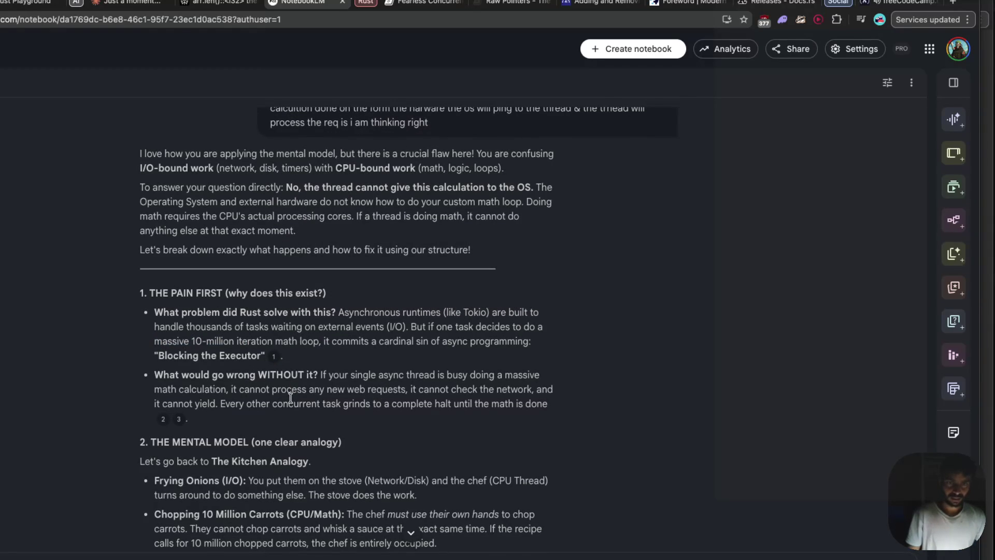
{"action": "scroll", "coordinate": [295, 402], "scroll_direction": "down", "scroll_amount": 4}
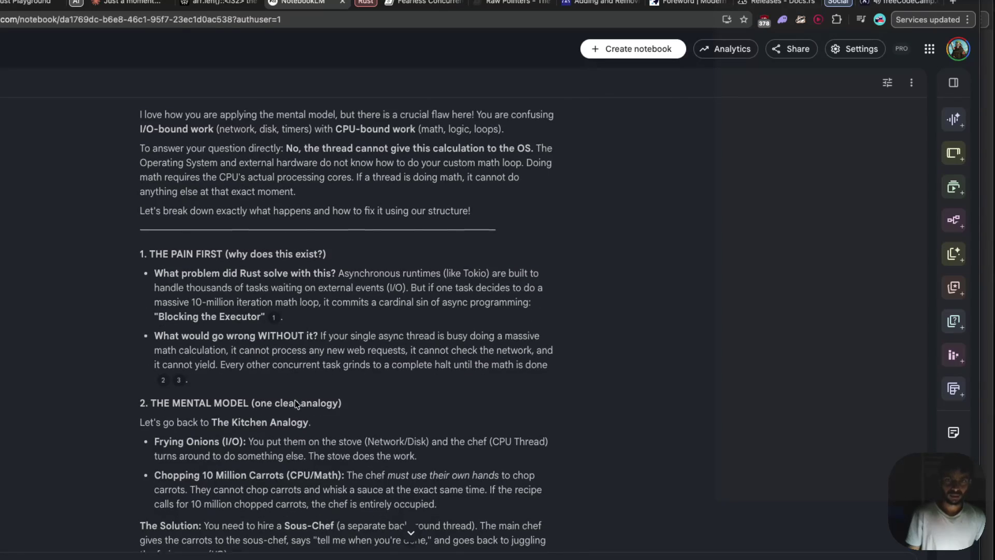
{"action": "scroll", "coordinate": [294, 403], "scroll_direction": "down", "scroll_amount": 2}
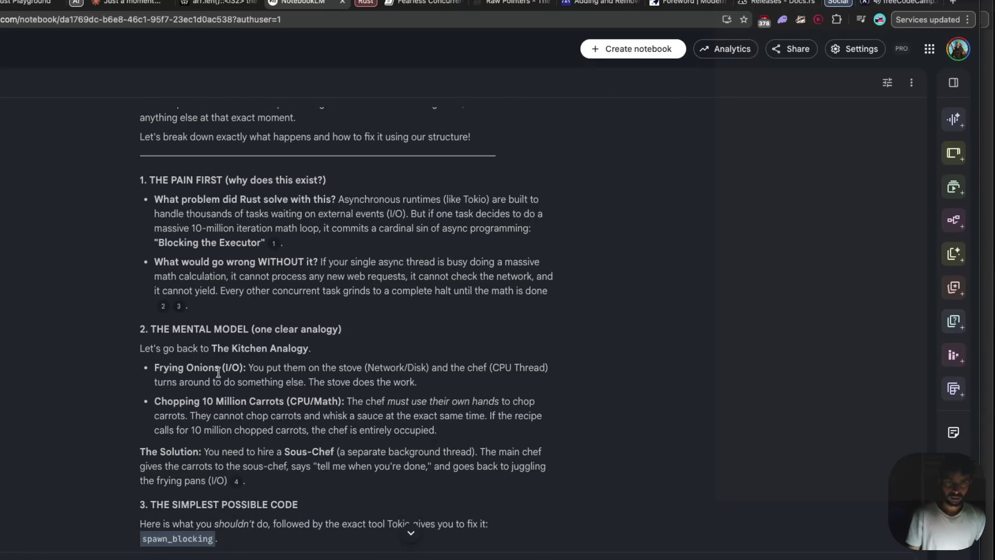
{"action": "left_click_drag", "start_coordinate": [243, 368], "coordinate": [528, 369]}
{"action": "left_click", "coordinate": [366, 369]}
{"action": "left_click_drag", "start_coordinate": [157, 382], "coordinate": [206, 383]}
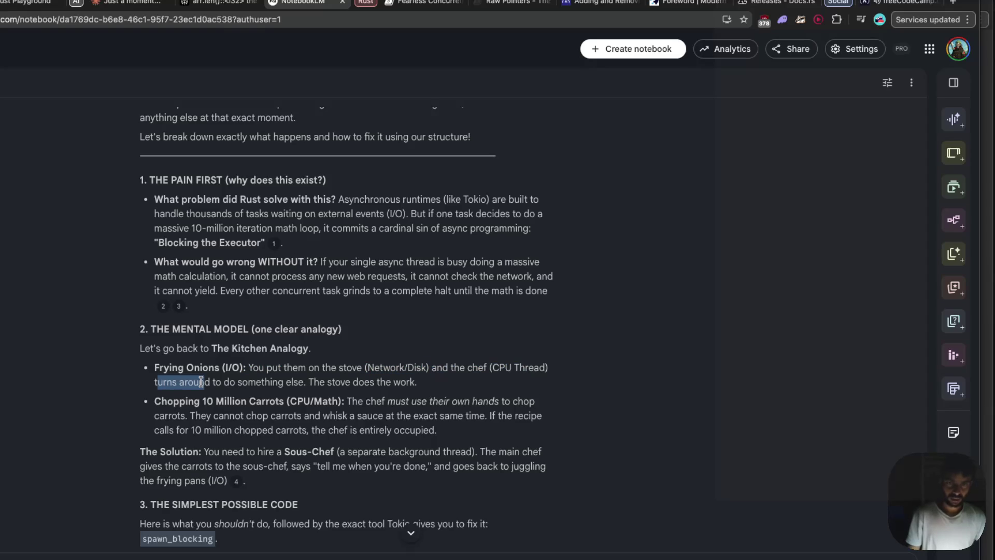
{"action": "left_click_drag", "start_coordinate": [156, 402], "coordinate": [514, 404]}
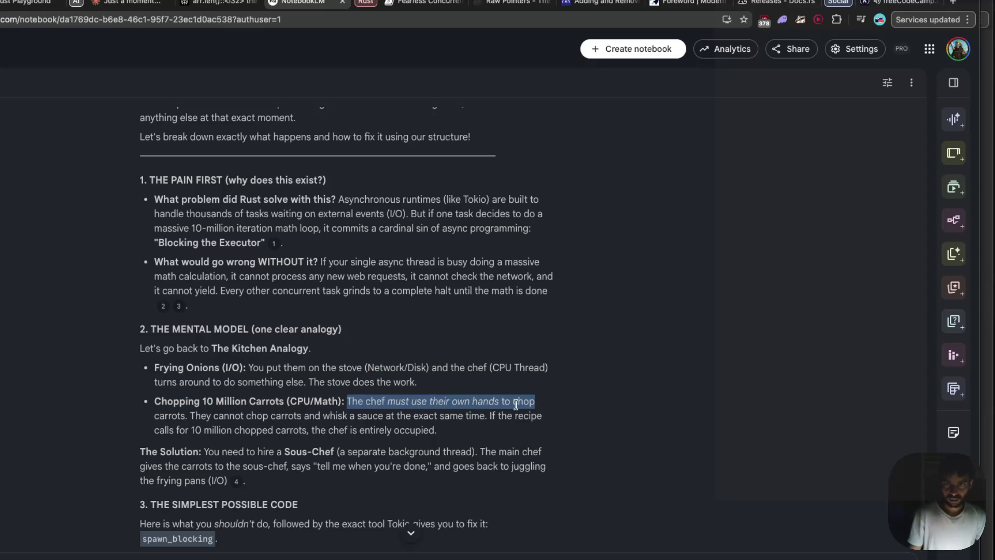
{"action": "left_click_drag", "start_coordinate": [187, 416], "coordinate": [312, 419]}
{"action": "left_click", "coordinate": [312, 419]}
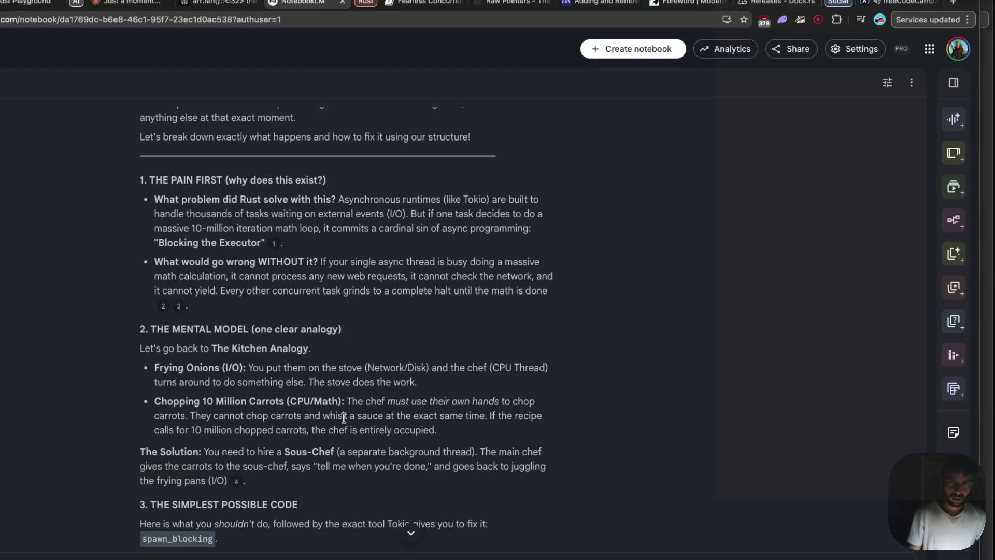
{"action": "left_click_drag", "start_coordinate": [378, 416], "coordinate": [407, 419]}
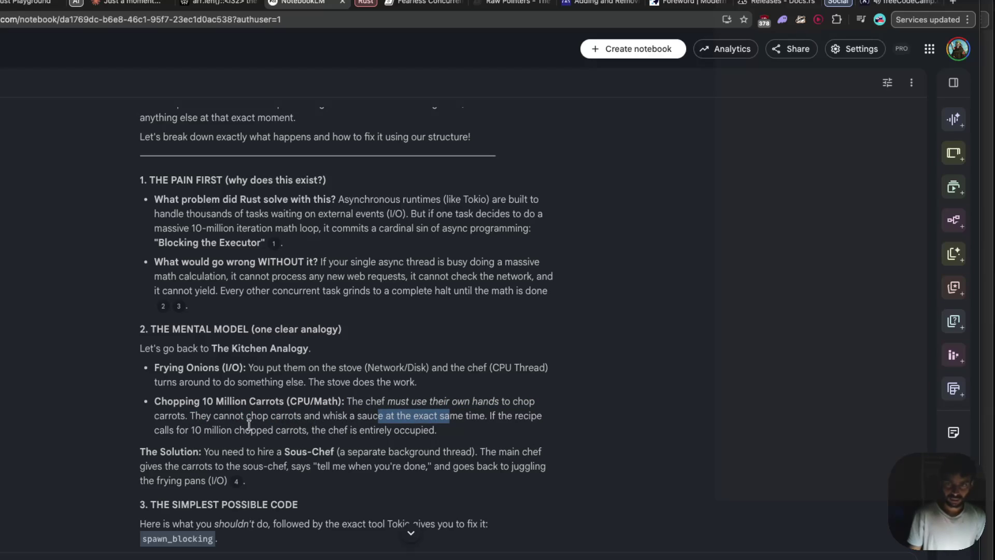
{"action": "left_click_drag", "start_coordinate": [155, 431], "coordinate": [252, 442]}
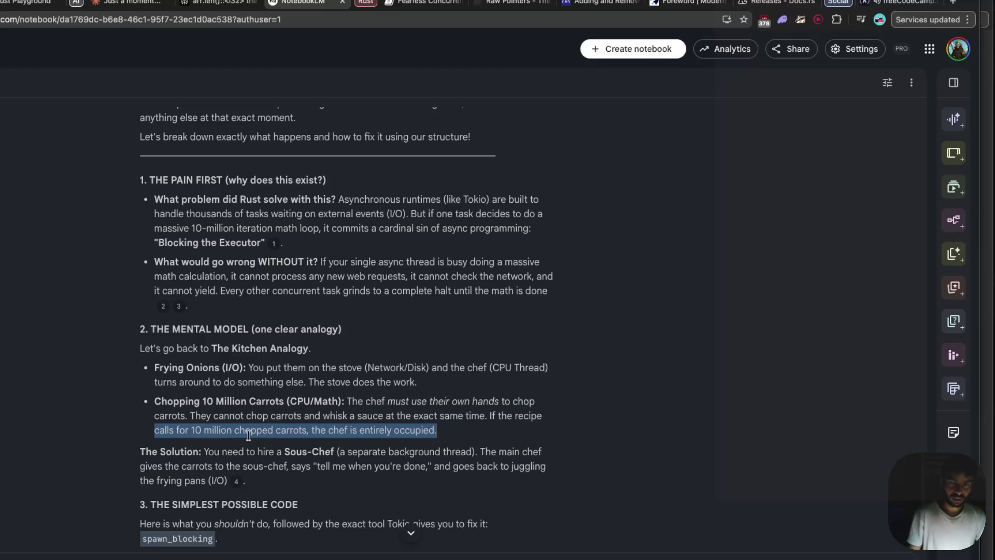
{"action": "scroll", "coordinate": [252, 435], "scroll_direction": "down", "scroll_amount": 1}
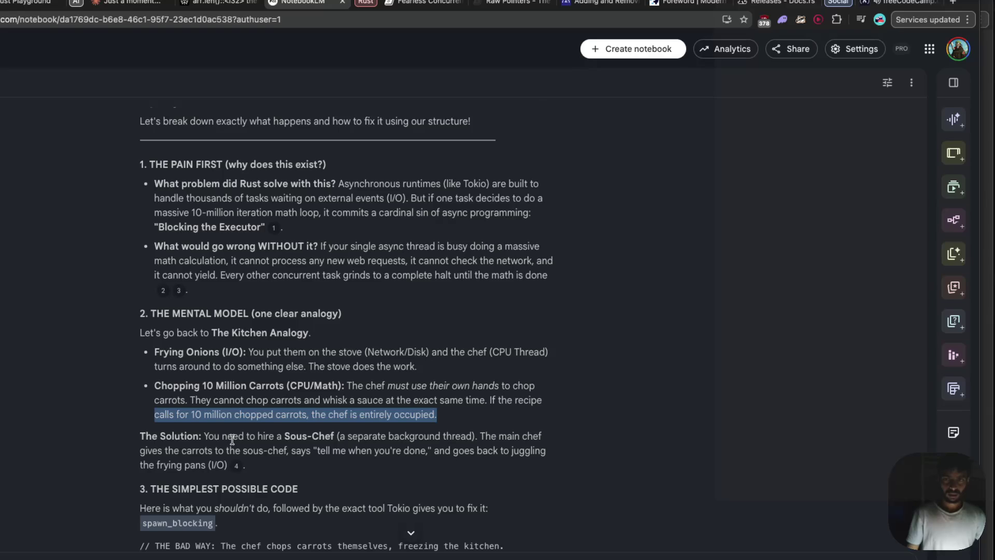
- Scroll to the GOOD WAY example and highlight good_math's name, the heavy-compute comment and the spawn_blocking call
{"action": "scroll", "coordinate": [232, 440], "scroll_direction": "down", "scroll_amount": 2}
{"action": "scroll", "coordinate": [232, 439], "scroll_direction": "down", "scroll_amount": 3}
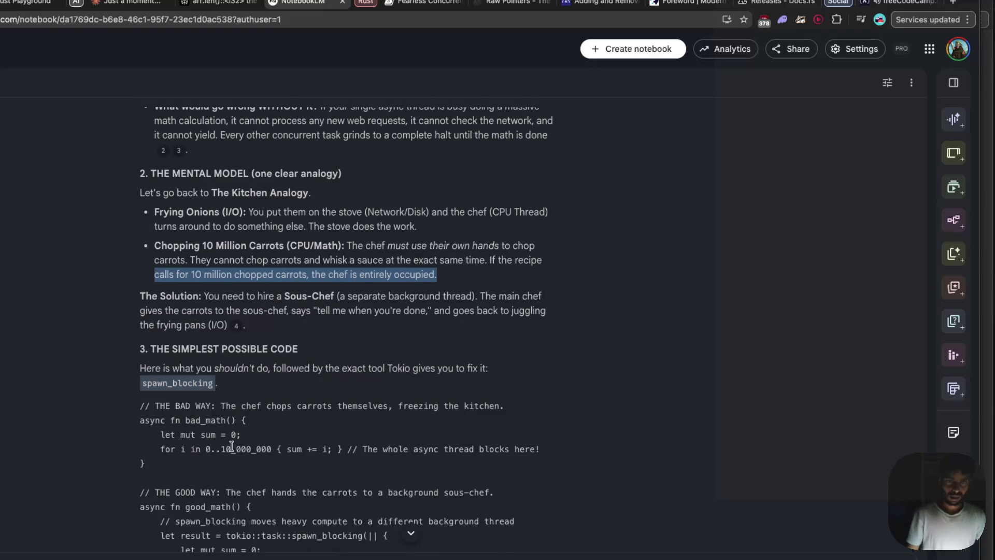
{"action": "scroll", "coordinate": [232, 446], "scroll_direction": "down", "scroll_amount": 2}
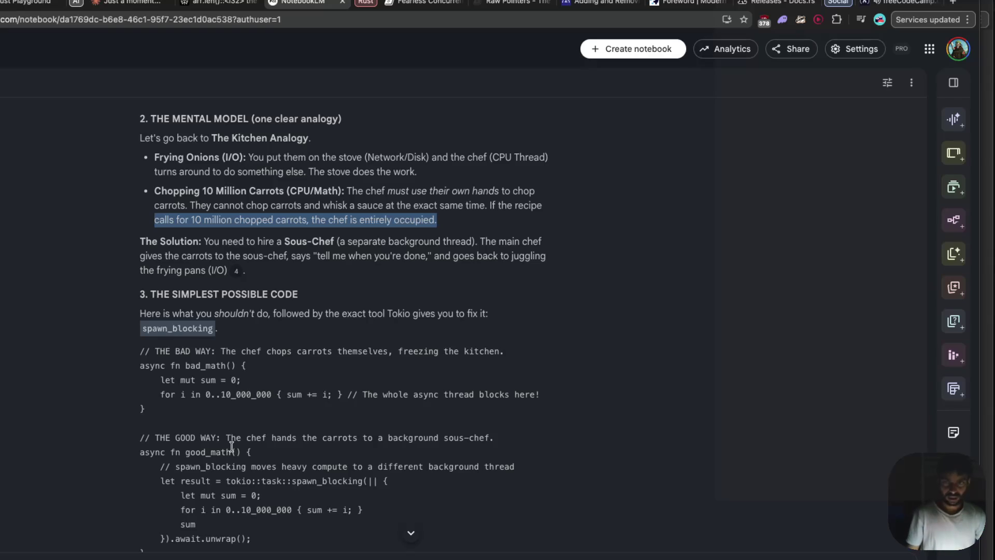
{"action": "scroll", "coordinate": [232, 445], "scroll_direction": "down", "scroll_amount": 1}
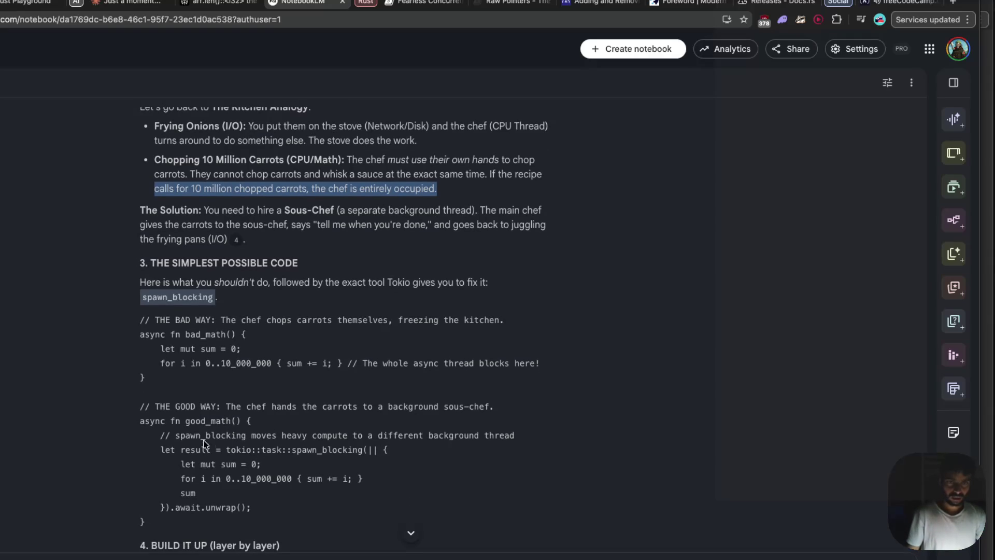
{"action": "left_click_drag", "start_coordinate": [171, 421], "coordinate": [206, 424]}
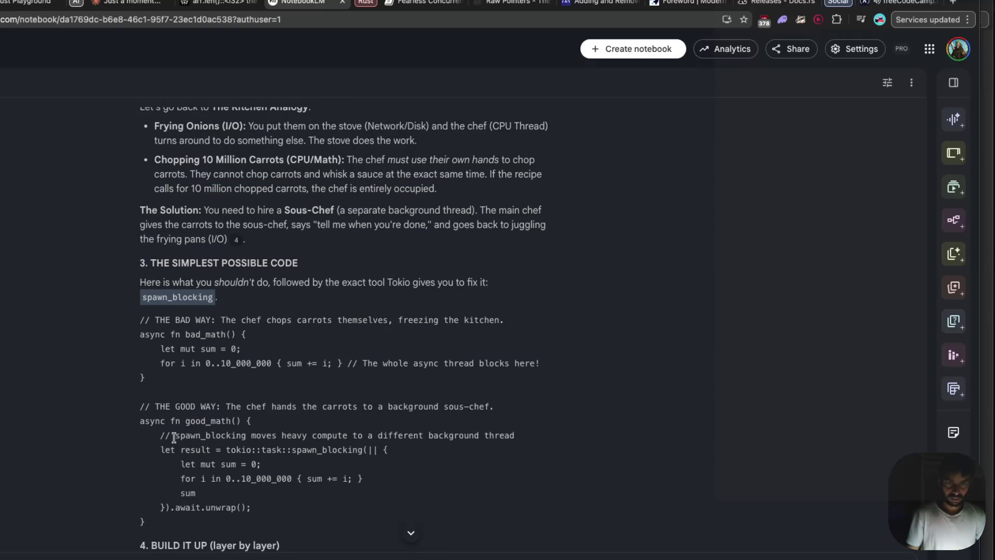
{"action": "mouse_move", "coordinate": [317, 435]}
{"action": "left_mouse_down"}
{"action": "mouse_move", "coordinate": [286, 446]}
{"action": "mouse_move", "coordinate": [258, 435]}
{"action": "mouse_move", "coordinate": [511, 437]}
{"action": "left_mouse_up"}
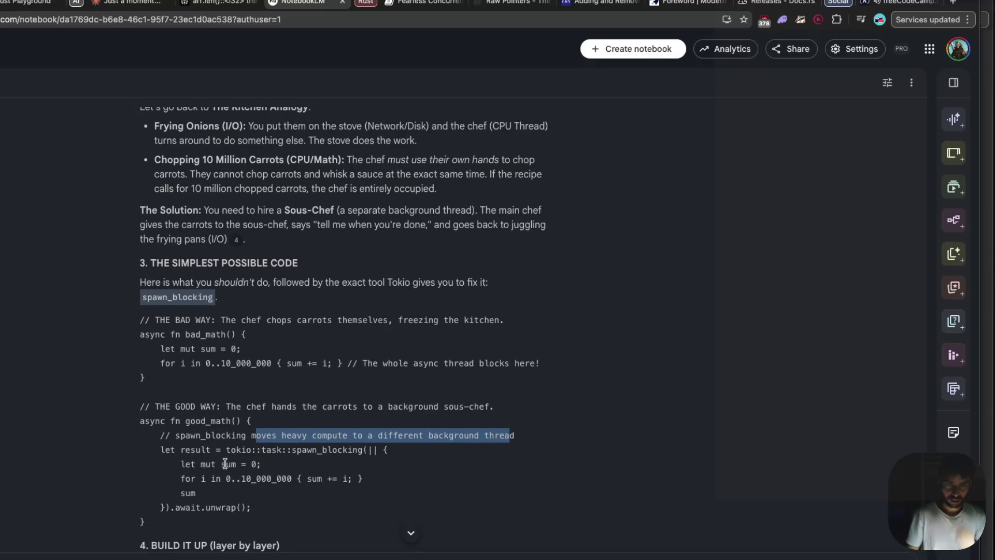
{"action": "mouse_move", "coordinate": [226, 450]}
{"action": "left_mouse_down"}
{"action": "mouse_move", "coordinate": [365, 450]}
{"action": "mouse_move", "coordinate": [372, 460]}
{"action": "left_mouse_up"}
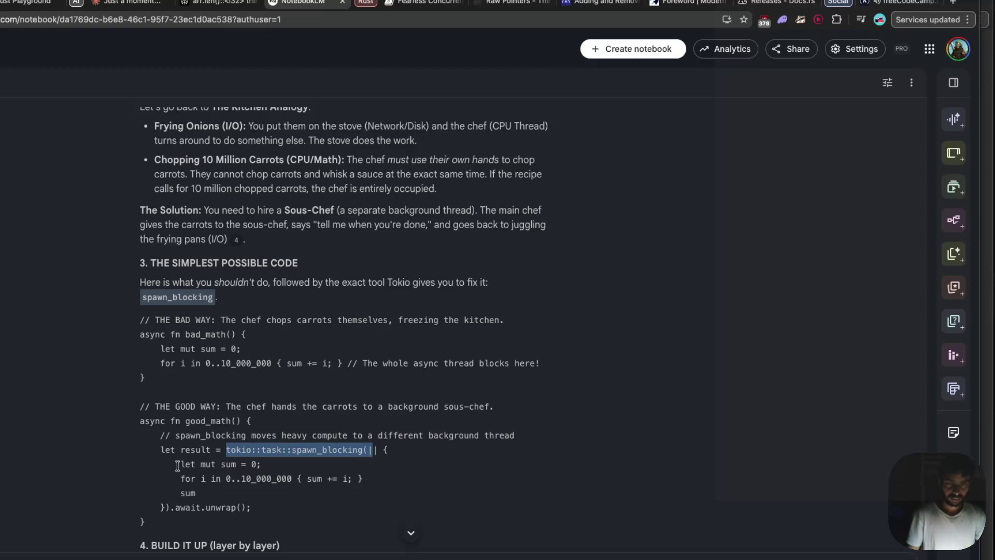
- Select the whole good_math function, from its closing brace up to 'async fn good_math() {'
{"action": "left_click", "coordinate": [165, 527]}
{"action": "left_click_drag", "start_coordinate": [165, 527], "coordinate": [131, 421]}
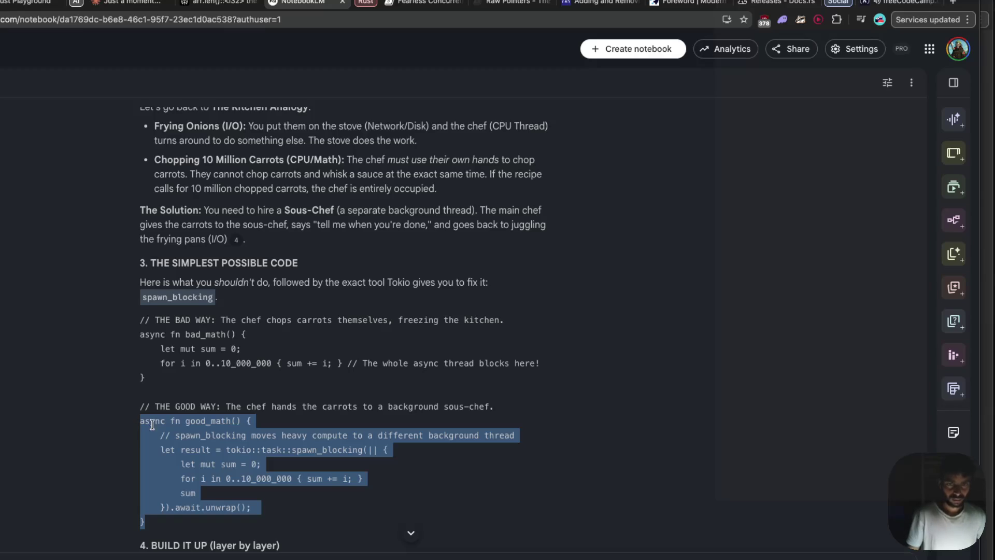
{"action": "left_click", "coordinate": [22, 6]}
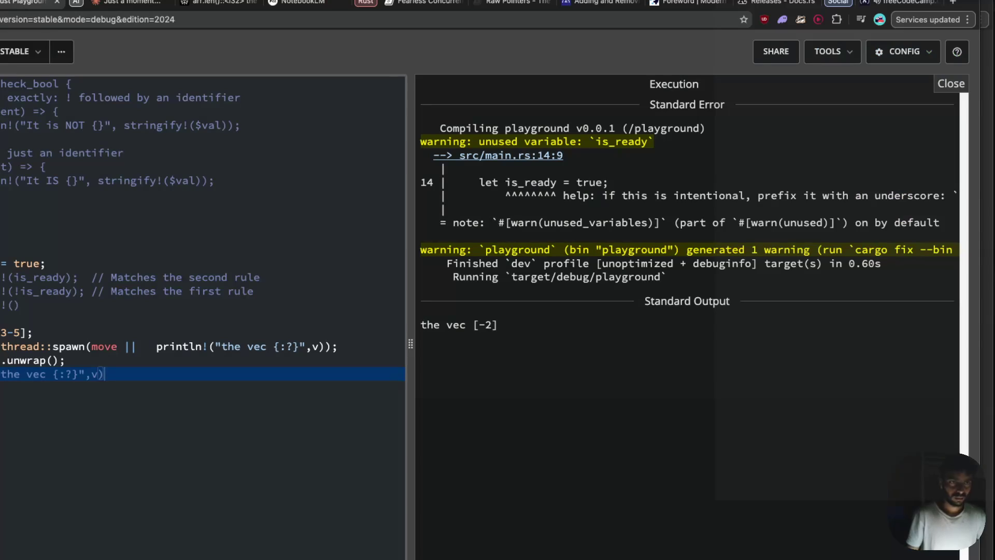
- Paste the copied good_math spawn_blocking function above the let is_ready line, followed by blank lines
{"action": "left_click", "coordinate": [52, 221]}
{"action": "key", "text": "Return"}
{"action": "key", "text": "Return"}
{"action": "key", "text": "Return"}
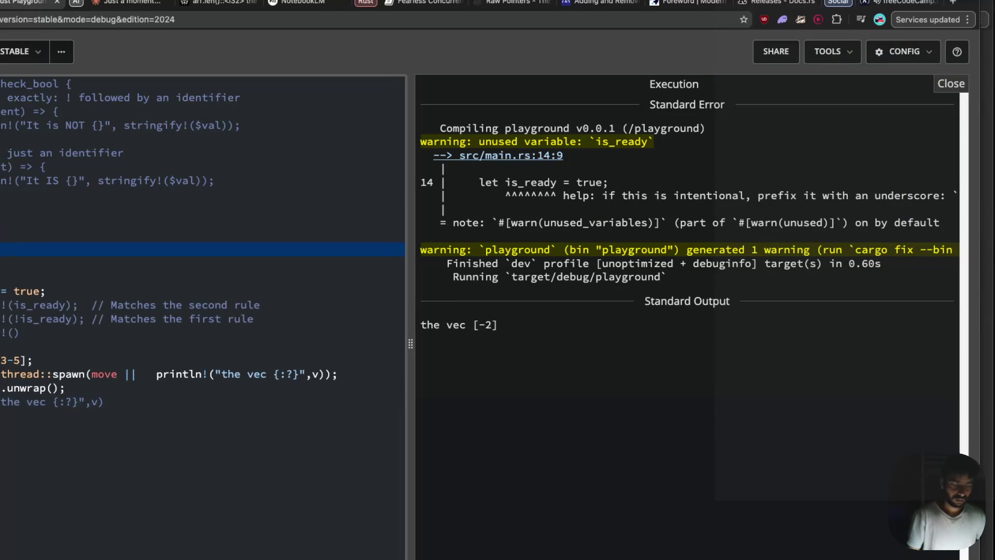
{"action": "key", "text": "ctrl+v"}
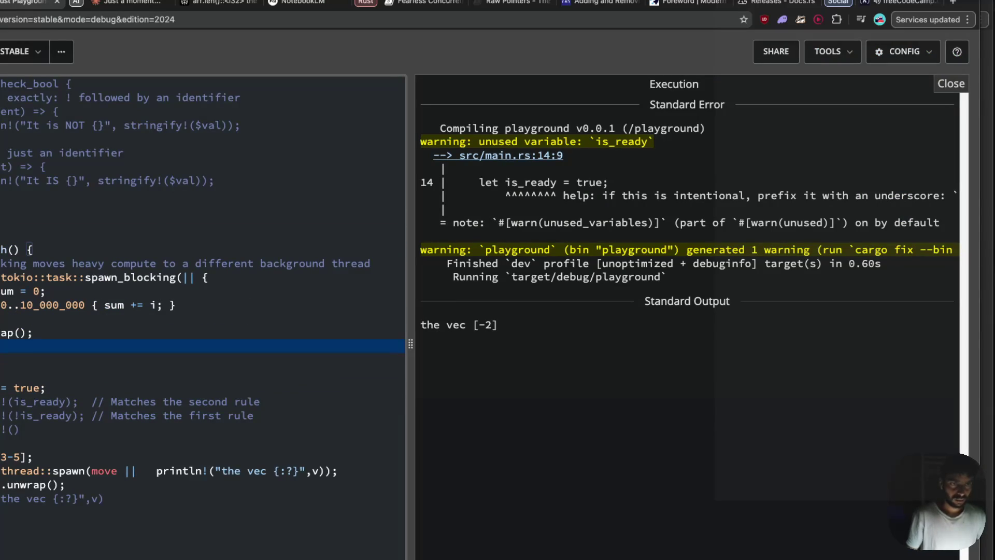
{"action": "key", "text": "Return"}
{"action": "left_click", "coordinate": [3, 373]}
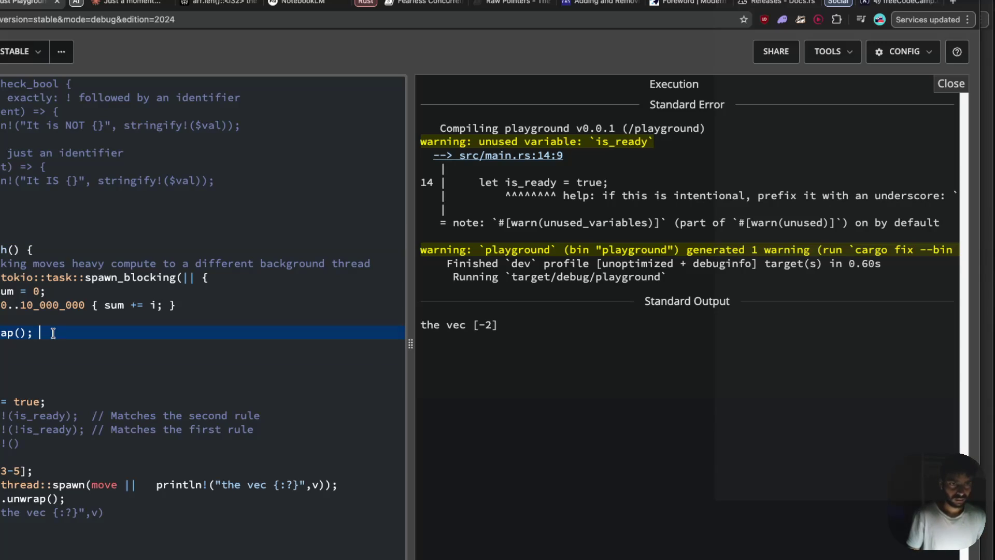
{"action": "key", "text": "Return"}
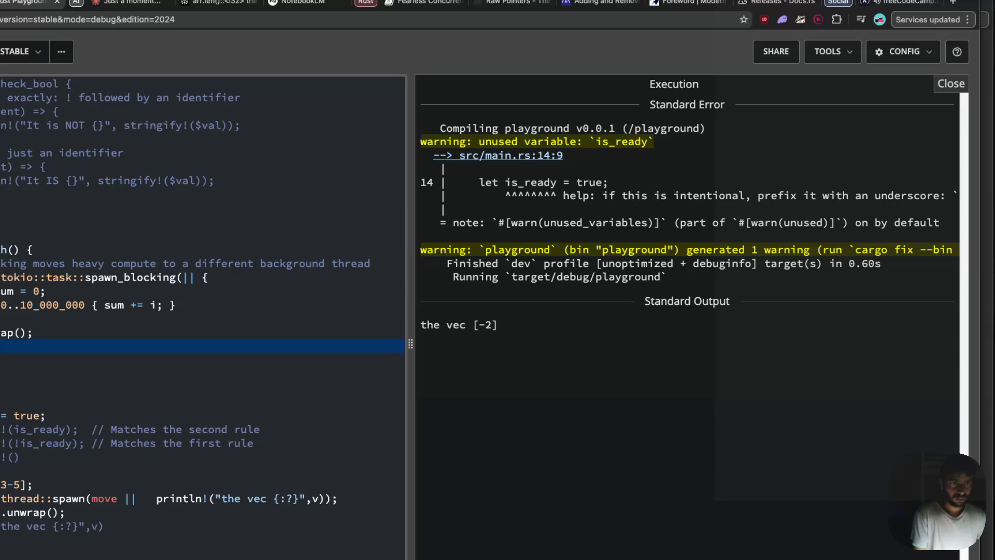
- Add println!("result: {result}") after the spawn_blocking call in good_math
{"action": "left_click", "coordinate": [134, 514]}
{"action": "key", "text": "Return"}
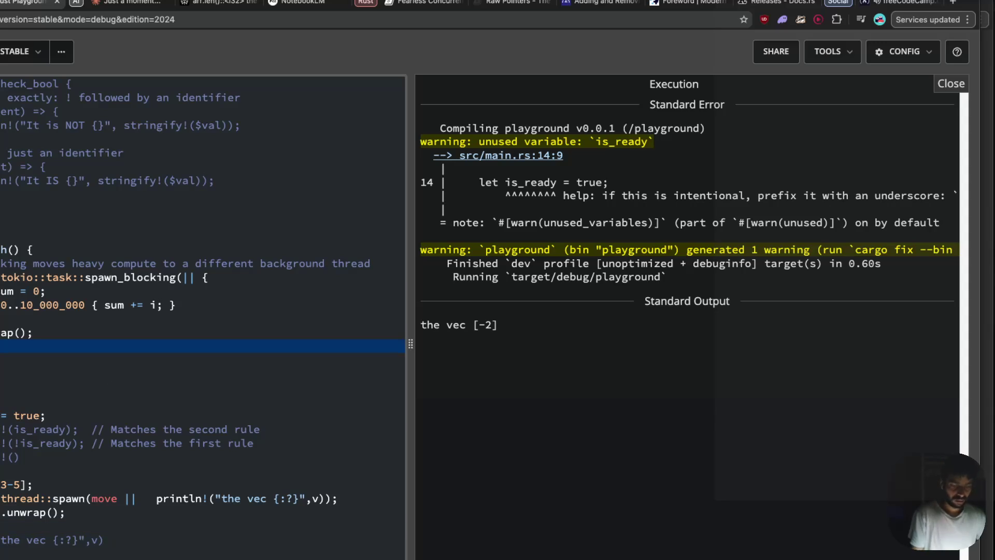
{"action": "type", "text": "t"}
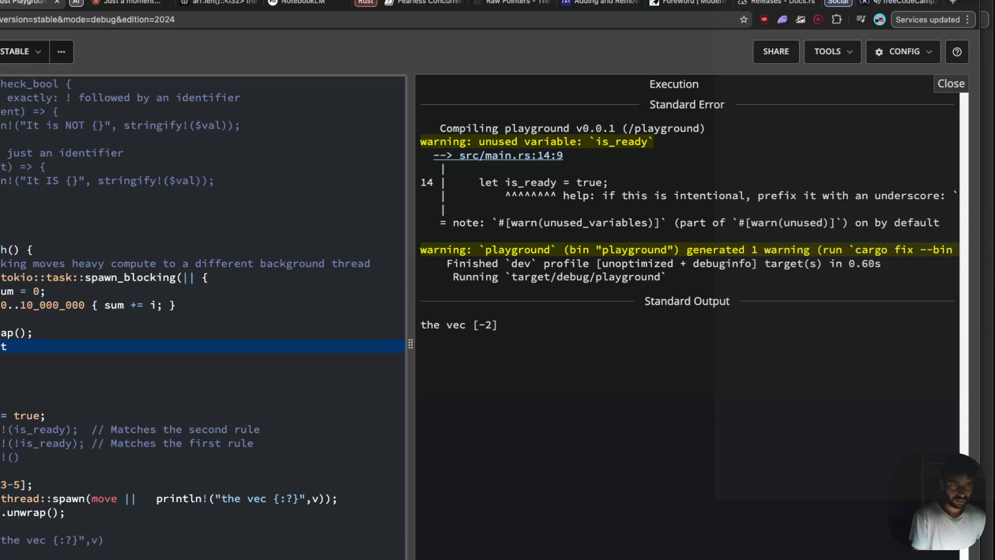
{"action": "type", "text": "resul"}
{"action": "type", "text": "u"}
{"action": "type", "text": "r"}
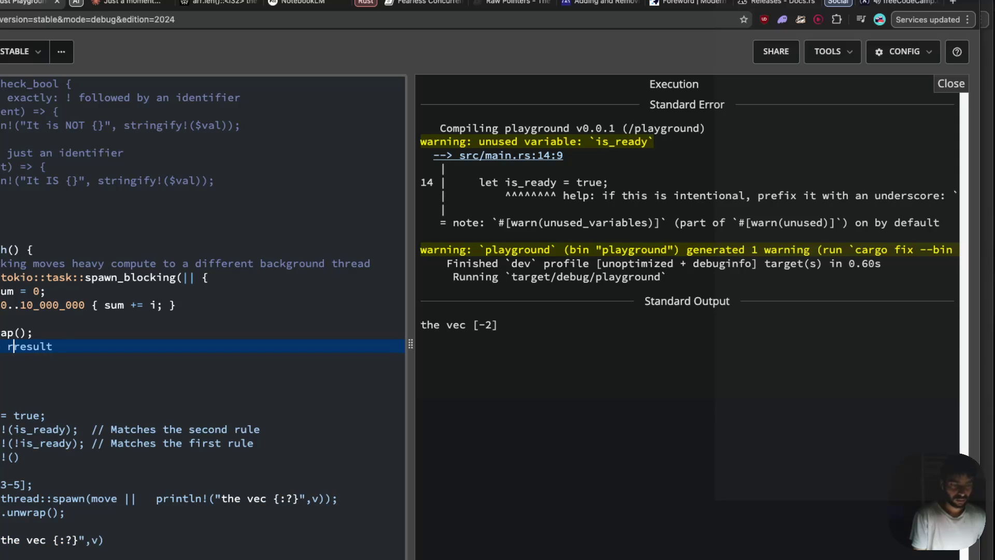
{"action": "type", "text": "esult"}
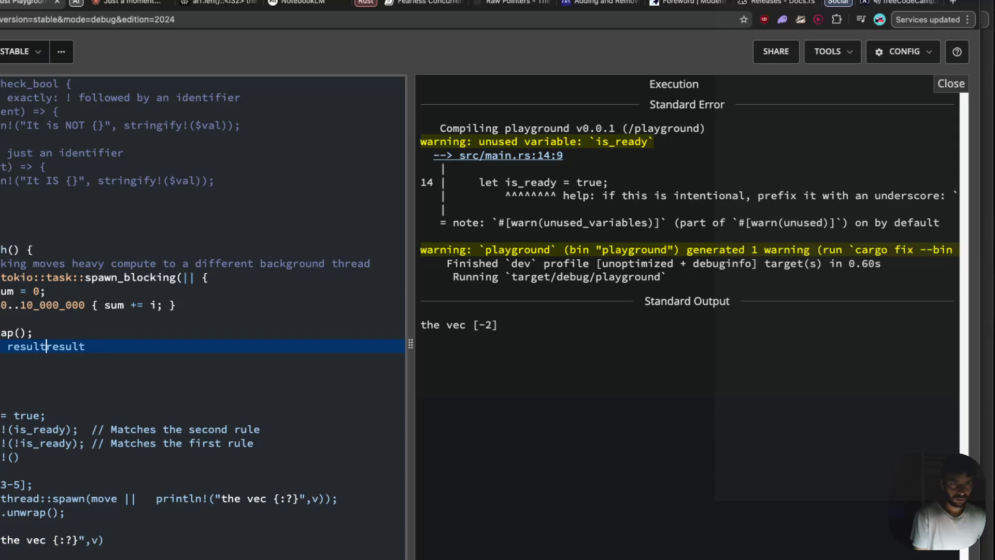
{"action": "type", "text": ": {"}
{"action": "key", "text": "End"}
{"action": "type", "text": "}\")"}
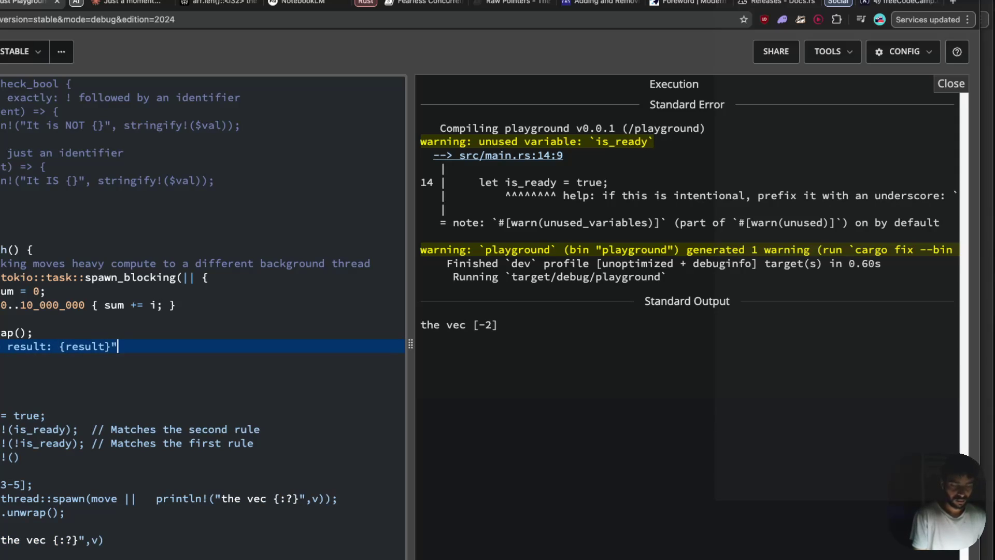
- Add a final print of "the end" at the bottom of main and run the program
{"action": "left_click", "coordinate": [3, 526]}
{"action": "key", "text": "Return"}
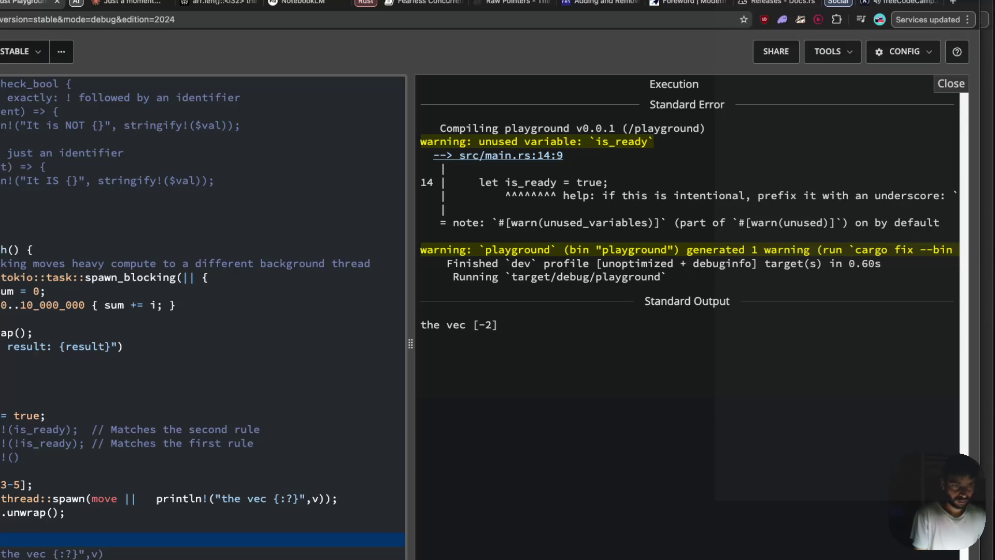
{"action": "type", "text": "s \""}
{"action": "key", "text": "BackSpace"}
{"action": "key", "text": "BackSpace"}
{"action": "key", "text": "BackSpace"}
{"action": "type", "text": "the end"}
{"action": "type", "text": "\""}
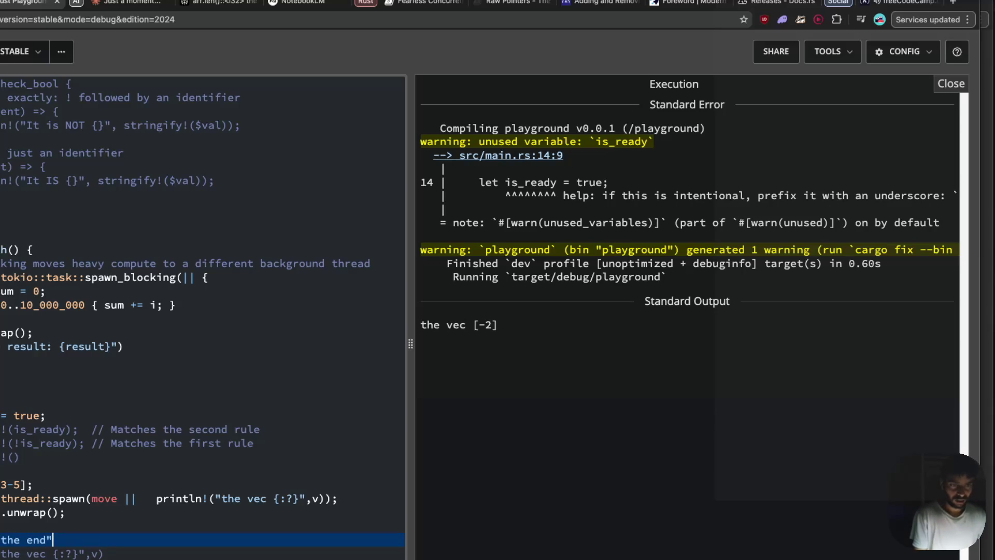
{"action": "type", "text": ")"}
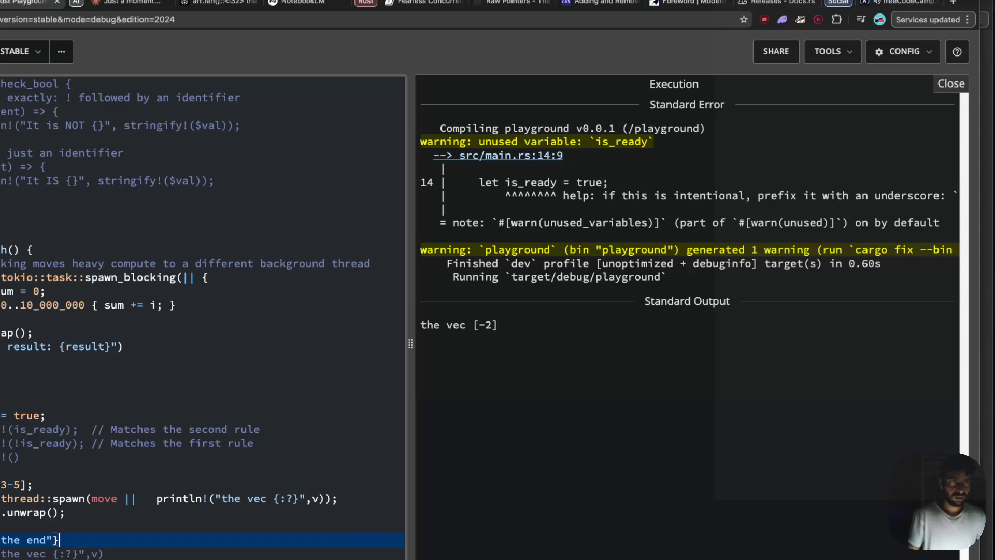
{"action": "key", "text": "ctrl+Return"}
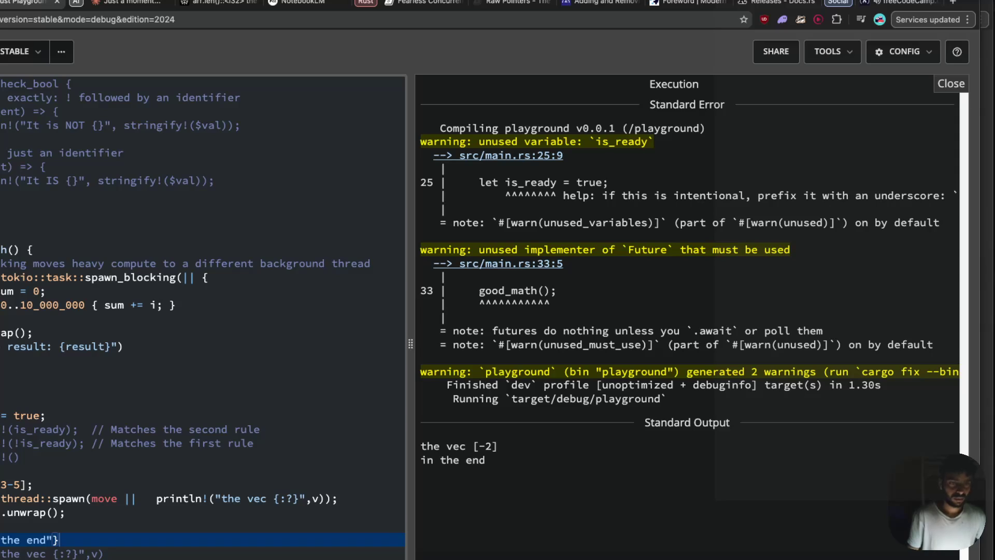
- Undo an accidental deletion of the trailing code and rerun the program
{"action": "key", "text": "shift+Up"}
{"action": "key", "text": "shift+Up"}
{"action": "key", "text": "shift+Up"}
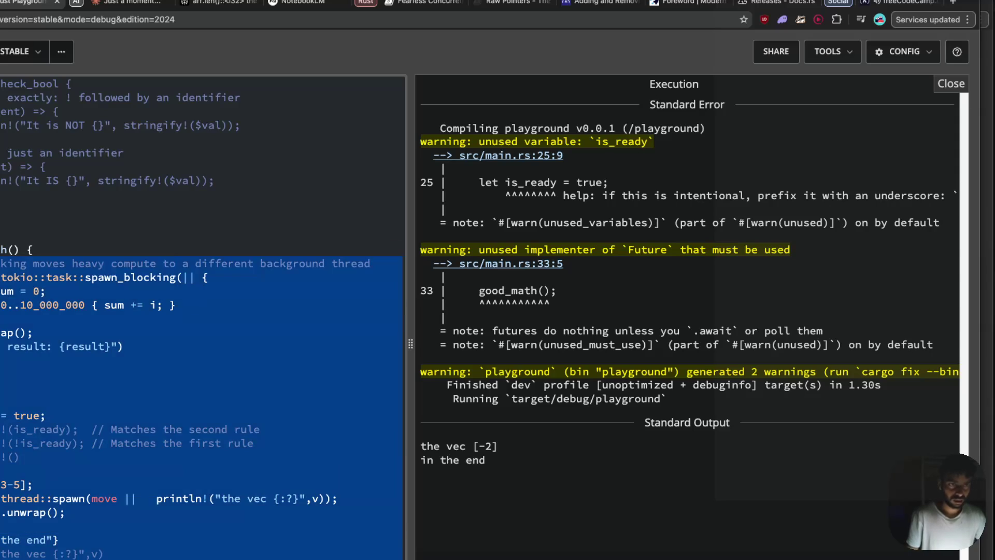
{"action": "key", "text": "BackSpace"}
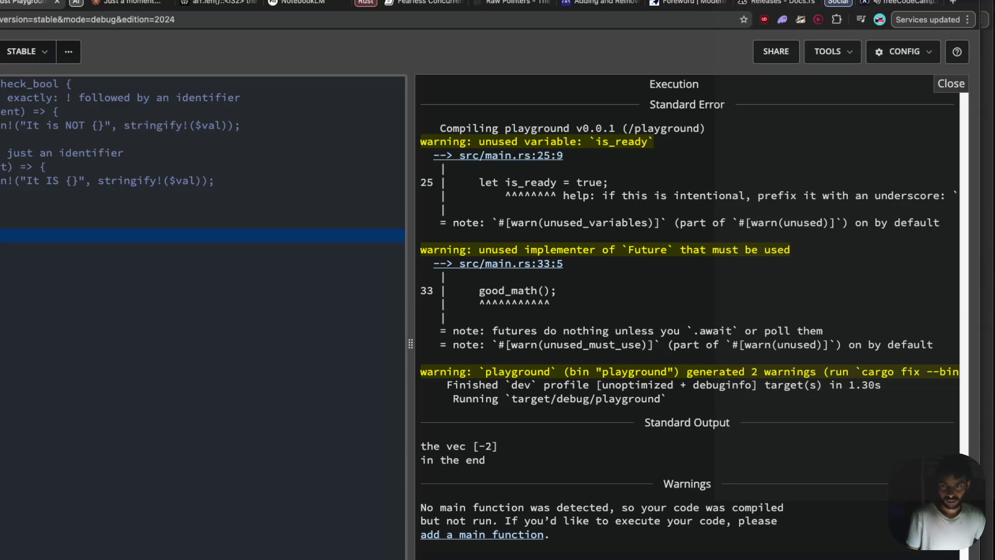
{"action": "key", "text": "ctrl+z"}
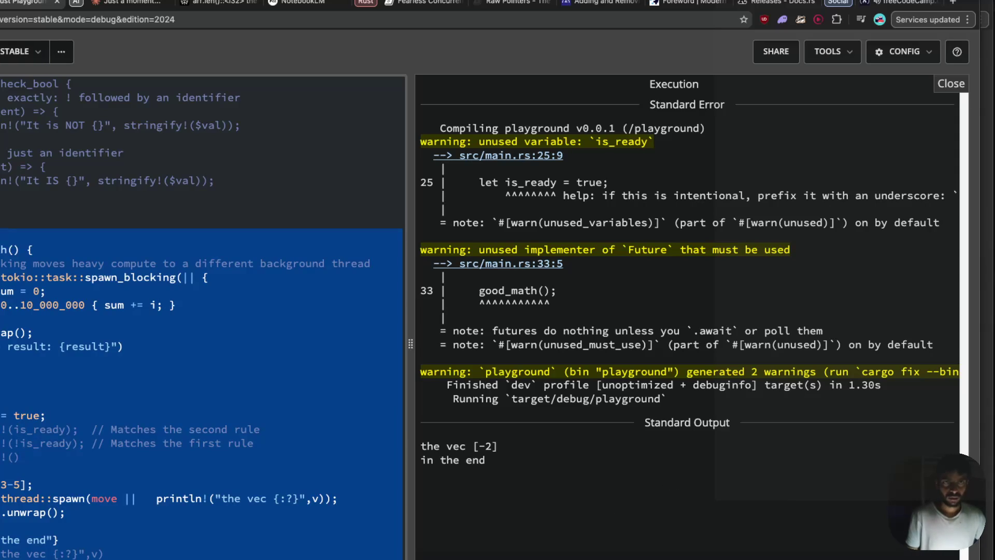
{"action": "left_click_drag", "start_coordinate": [195, 429], "coordinate": [47, 415]}
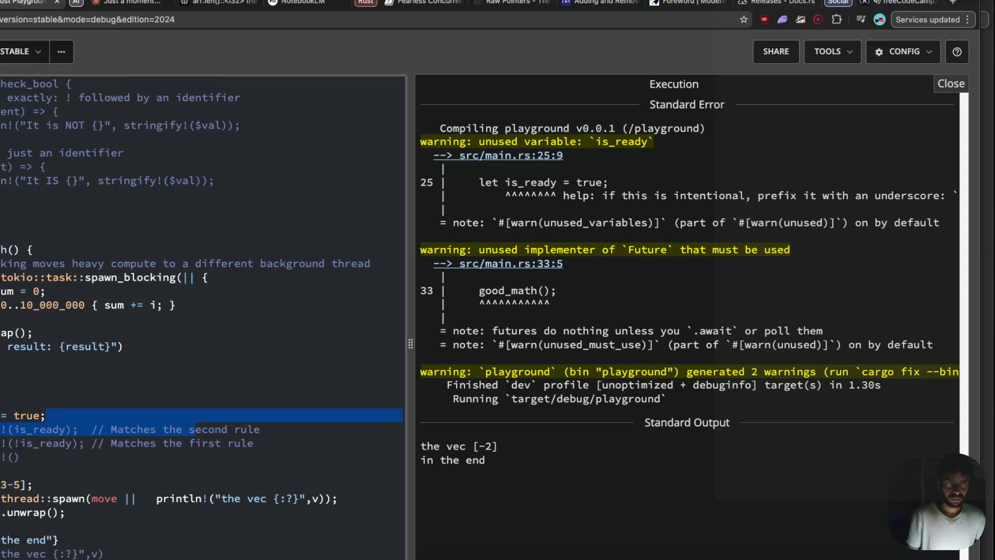
{"action": "key", "text": "ctrl+Return"}
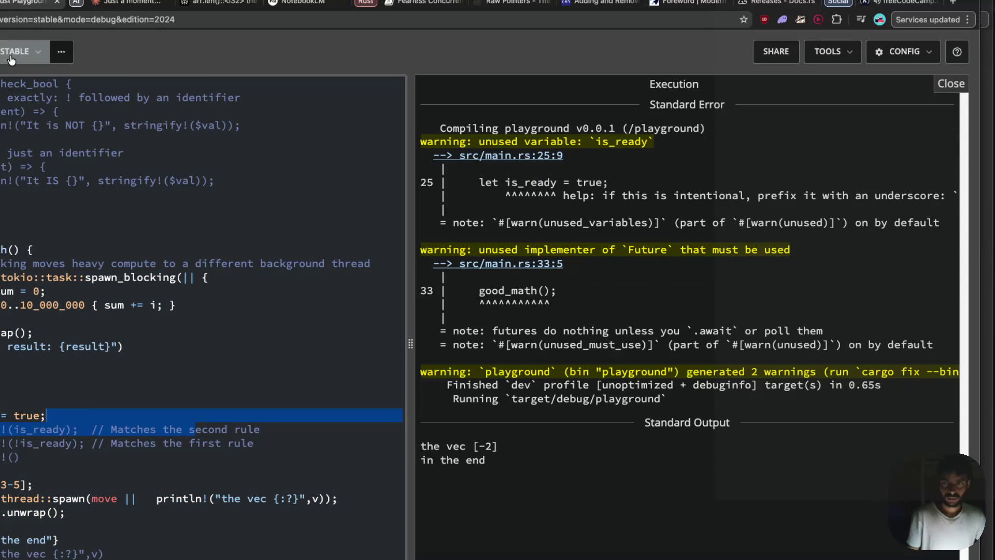
- Highlight the Compiling line and the flagged let is_ready statement in the output warning
{"action": "left_click", "coordinate": [149, 232]}
{"action": "key", "text": "ctrl+a"}
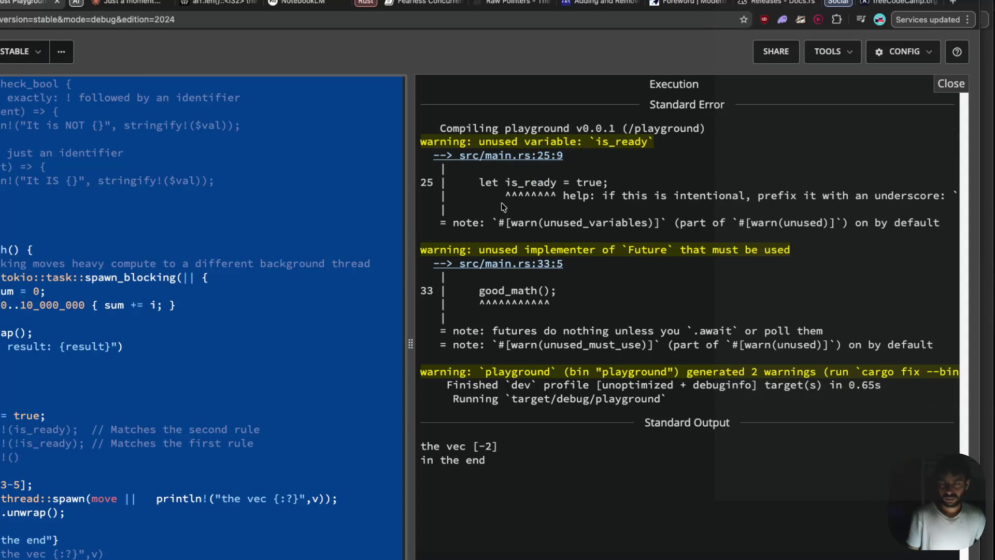
{"action": "left_click_drag", "start_coordinate": [440, 128], "coordinate": [572, 128]}
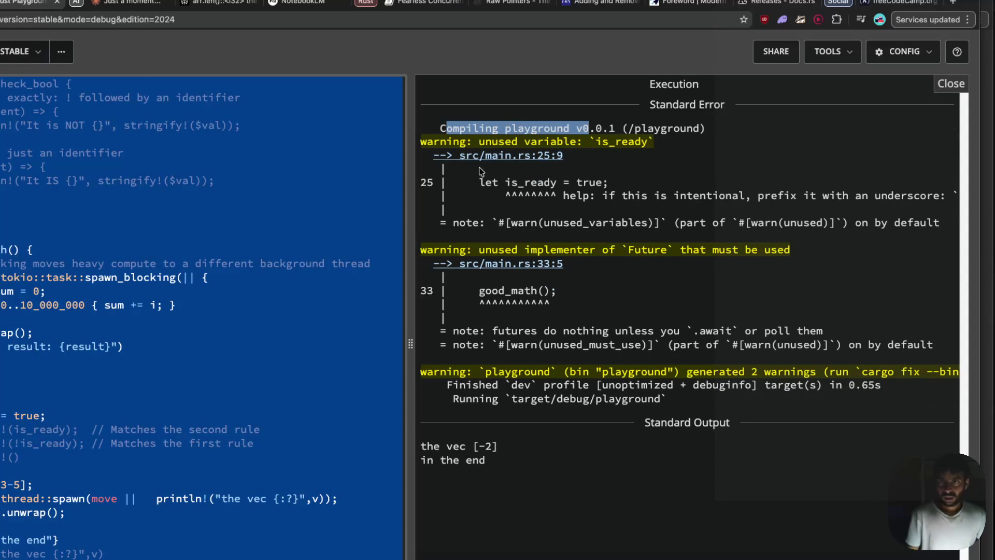
{"action": "left_click_drag", "start_coordinate": [473, 182], "coordinate": [581, 178]}
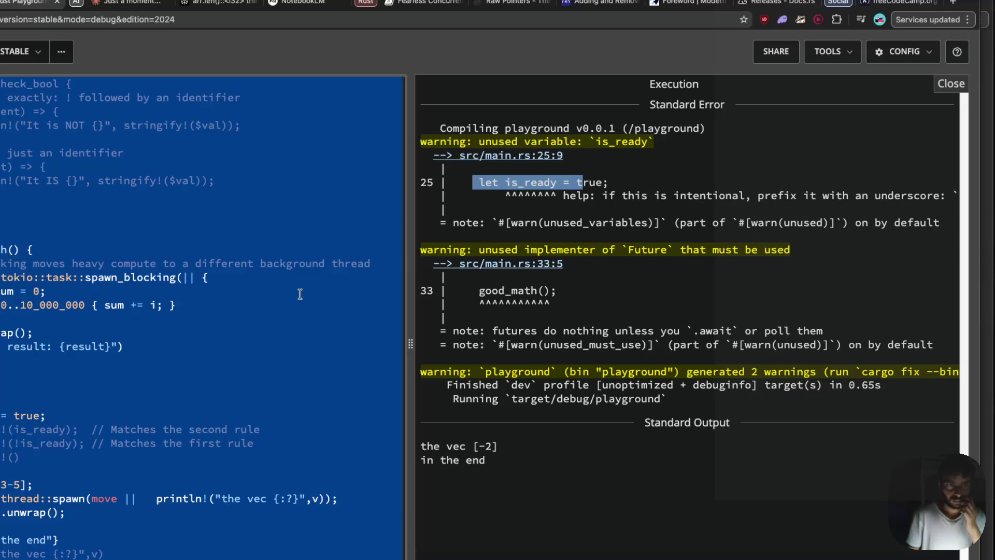
{"action": "left_click", "coordinate": [260, 318]}
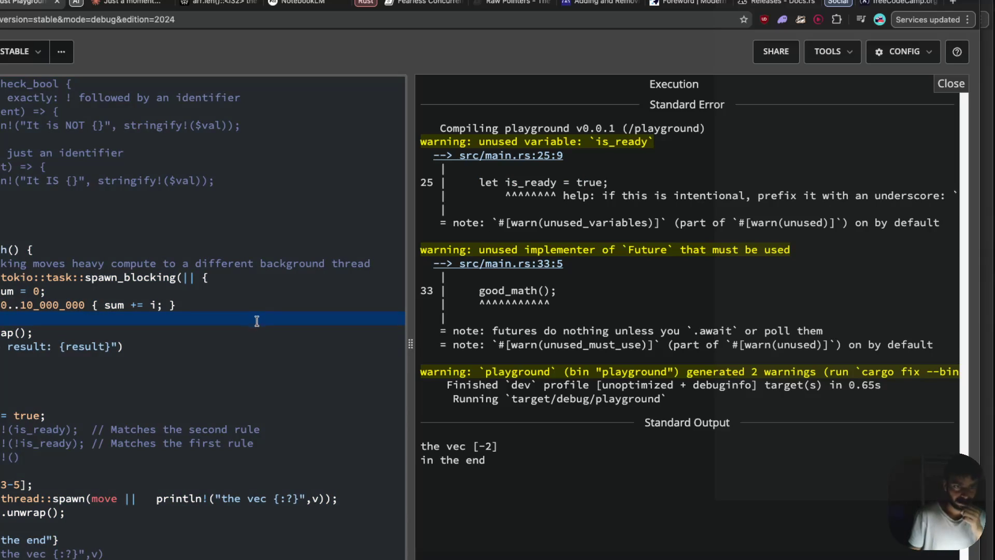
- Comment out the unused let is_ready line with Ctrl+/ and rerun to check the warnings
{"action": "left_click", "coordinate": [64, 416]}
{"action": "left_click", "coordinate": [20, 457]}
{"action": "left_click", "coordinate": [43, 416], "text": "shift"}
{"action": "key", "text": "Left"}
{"action": "key", "text": "ctrl+slash"}
{"action": "key", "text": "ctrl+Return"}
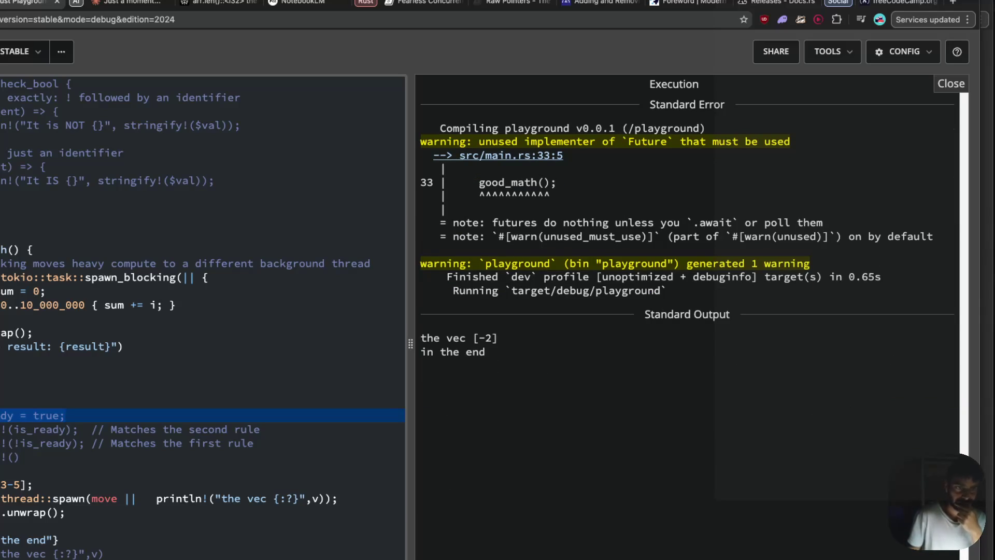
{"action": "left_click", "coordinate": [11, 525]}
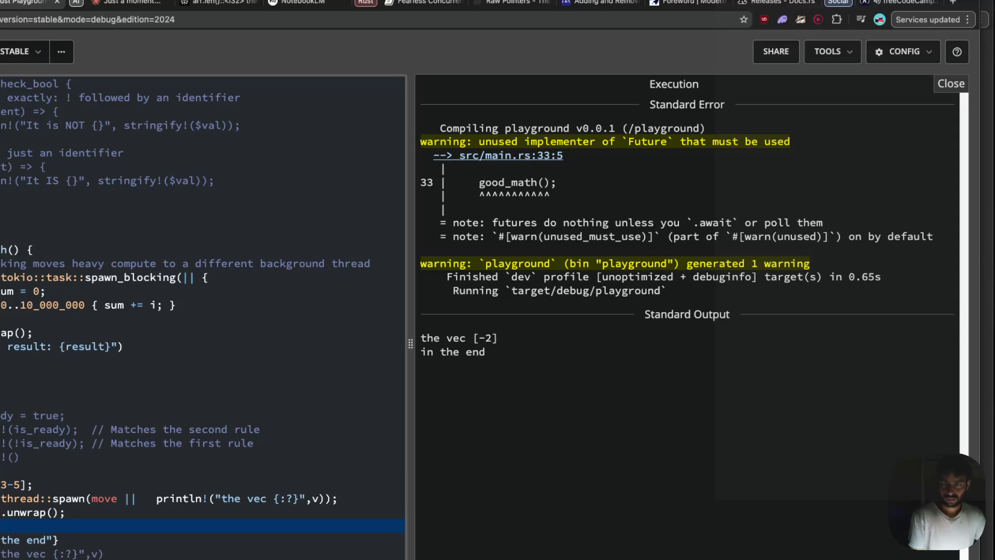
- Append .await.unwrap() to the good_math() call in main and run it, hitting error E0728
{"action": "type", "text": ".await"}
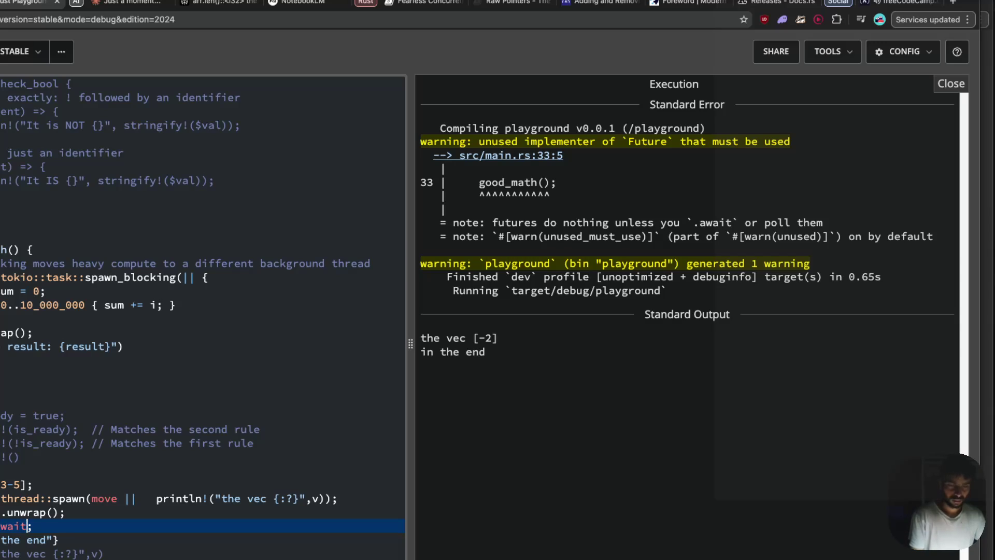
{"action": "type", "text": "()"}
{"action": "key", "text": "BackSpace"}
{"action": "key", "text": "BackSpace"}
{"action": "type", "text": "."}
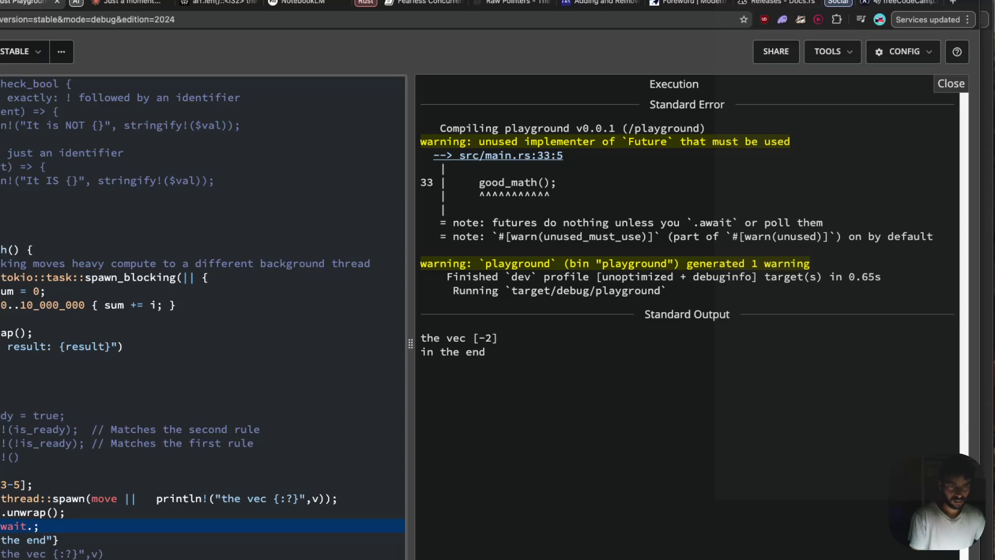
{"action": "type", "text": "unwra"}
{"action": "type", "text": "p()"}
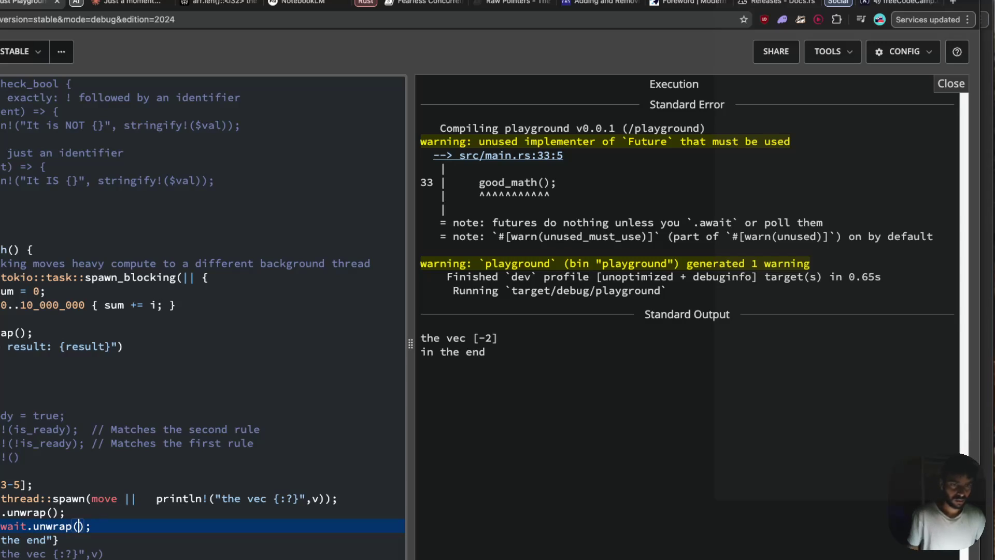
{"action": "key", "text": "ctrl+Return"}
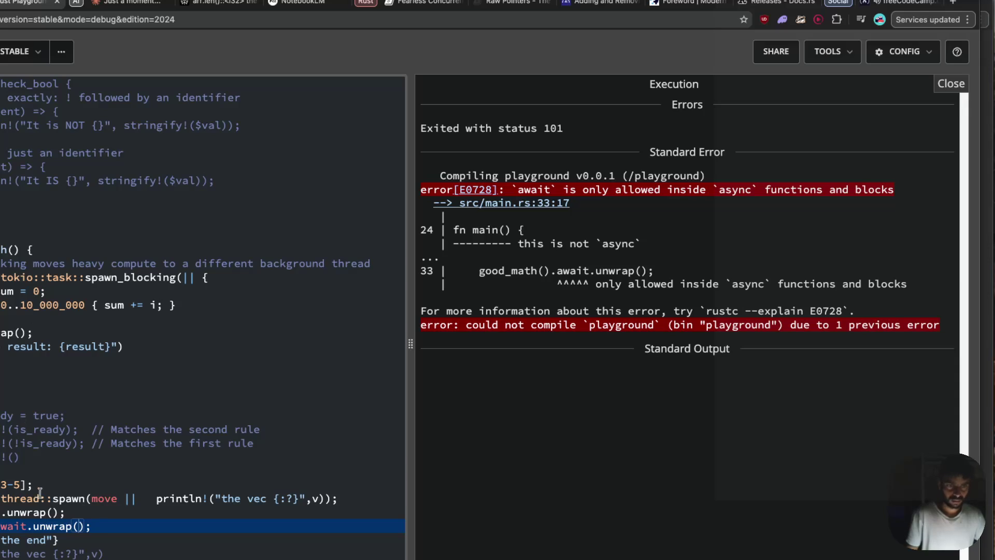
- Remove the unwrap, try an async main (E0752), then drop the await and rerun
{"action": "left_click_drag", "start_coordinate": [35, 529], "coordinate": [85, 528]}
{"action": "key", "text": "BackSpace"}
{"action": "key", "text": "BackSpace"}
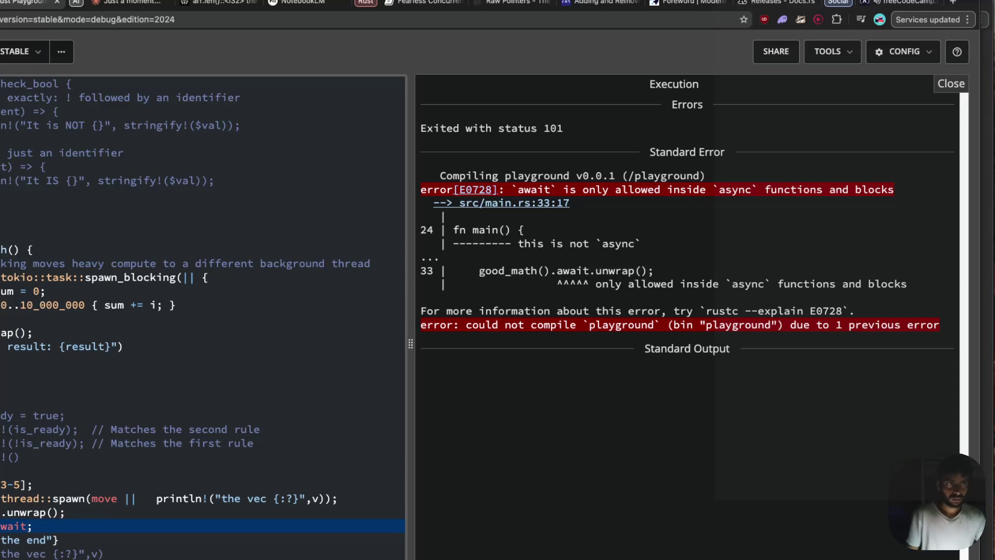
{"action": "key", "text": "ctrl+Return"}
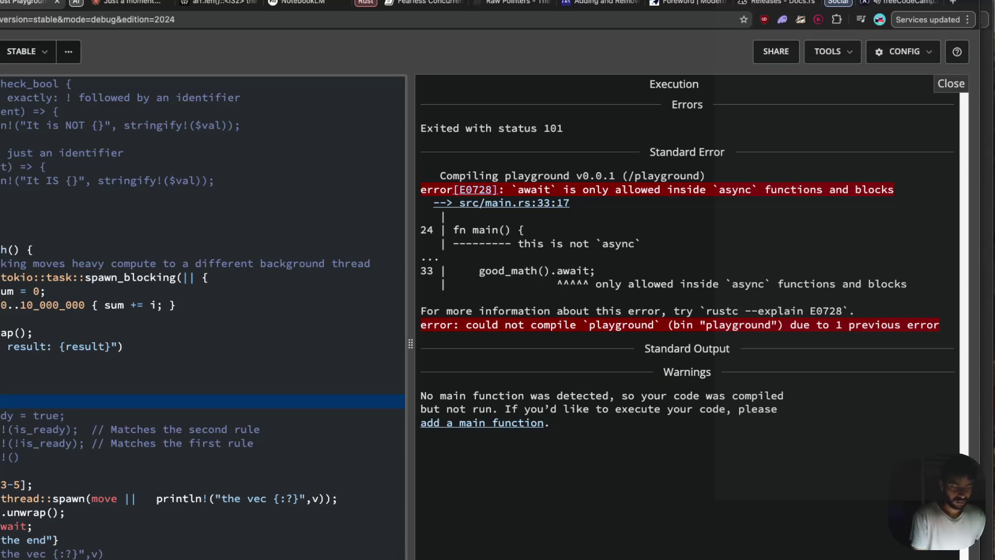
{"action": "key", "text": "ctrl+Return"}
{"action": "key", "text": "ctrl+Return"}
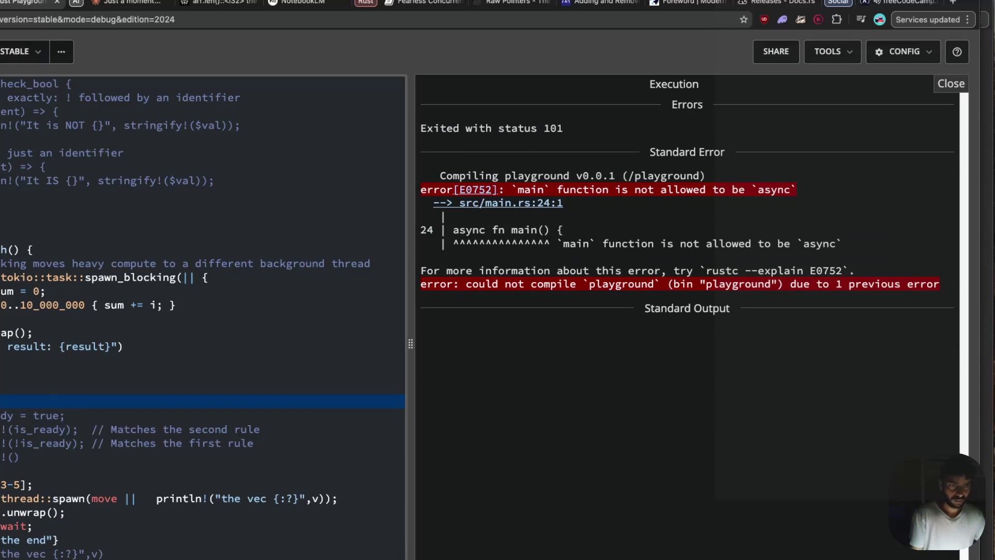
{"action": "left_click", "coordinate": [27, 527]}
{"action": "key", "text": "BackSpace"}
{"action": "key", "text": "BackSpace"}
{"action": "key", "text": "BackSpace"}
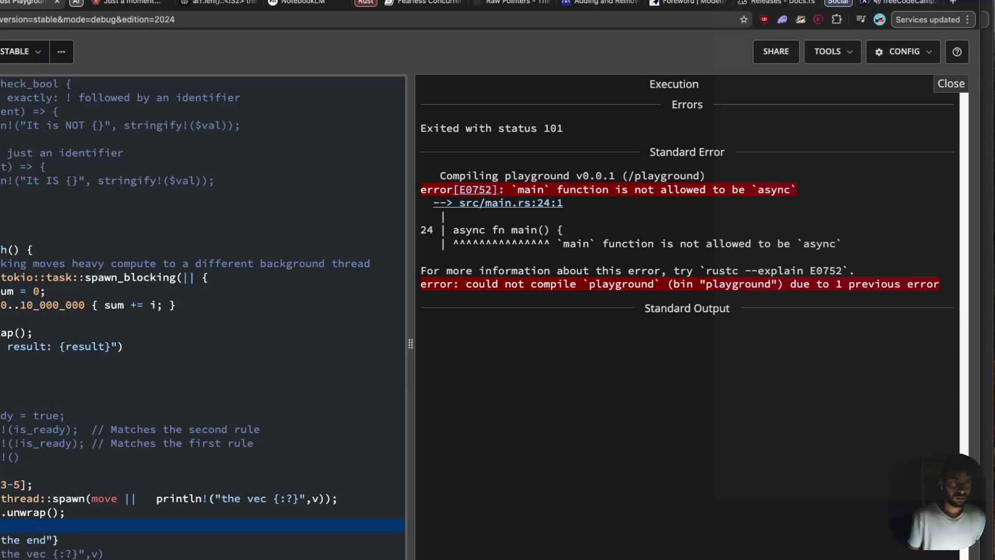
{"action": "key", "text": "ctrl+Return"}
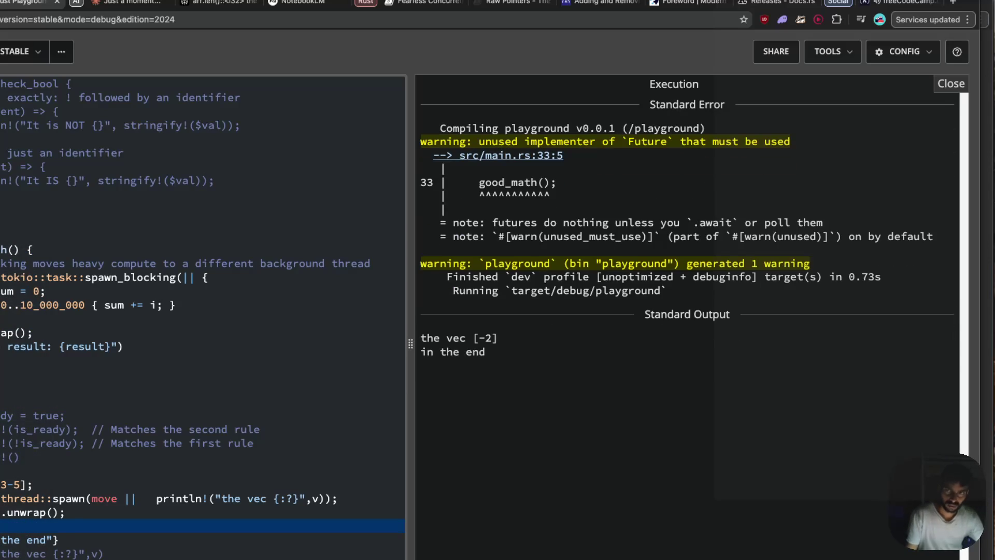
- Select the code from spawn_blocking to the end of main and move to Claude past the Cloudflare check
{"action": "left_click_drag", "start_coordinate": [3, 557], "coordinate": [3, 236]}
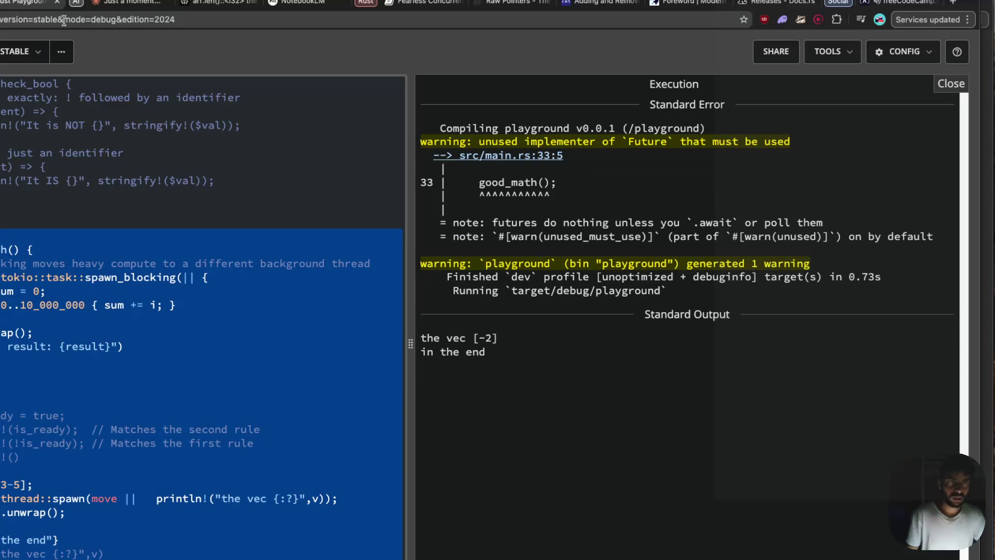
{"action": "left_click", "coordinate": [119, 3]}
{"action": "left_click", "coordinate": [161, 233]}
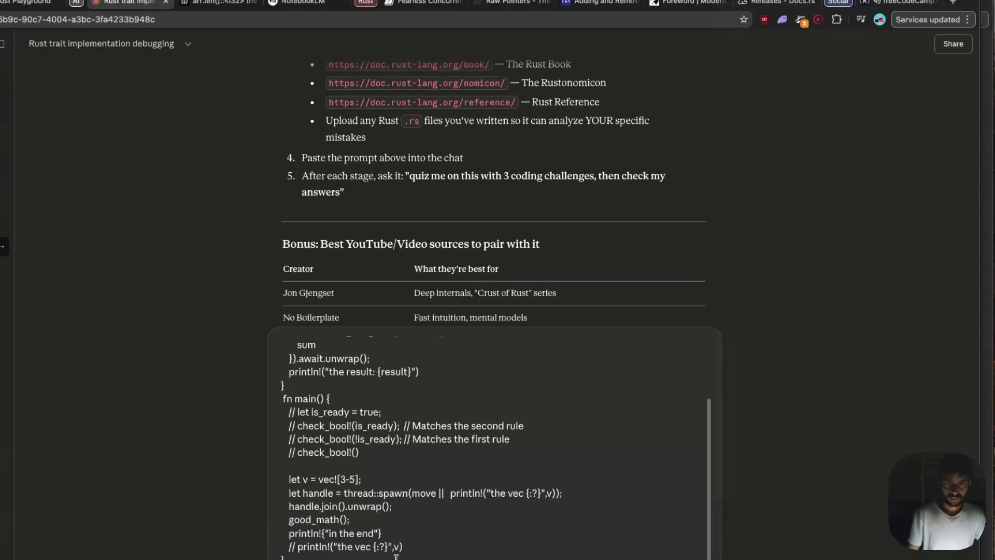
- Paste the Playground compiler output, from the warning down, into the Claude message
{"action": "left_click", "coordinate": [25, 6]}
{"action": "left_click_drag", "start_coordinate": [601, 361], "coordinate": [434, 157]}
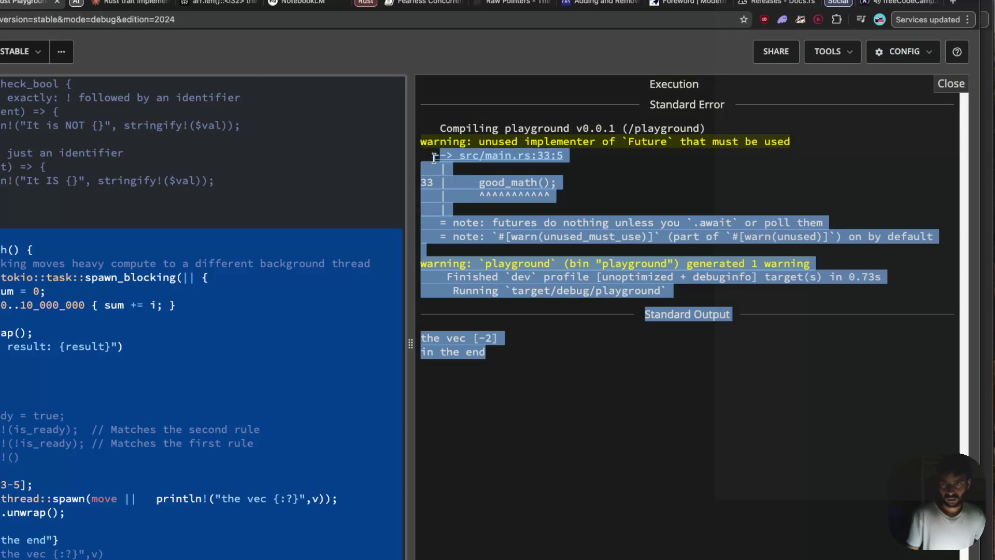
{"action": "key", "text": "ctrl+Tab"}
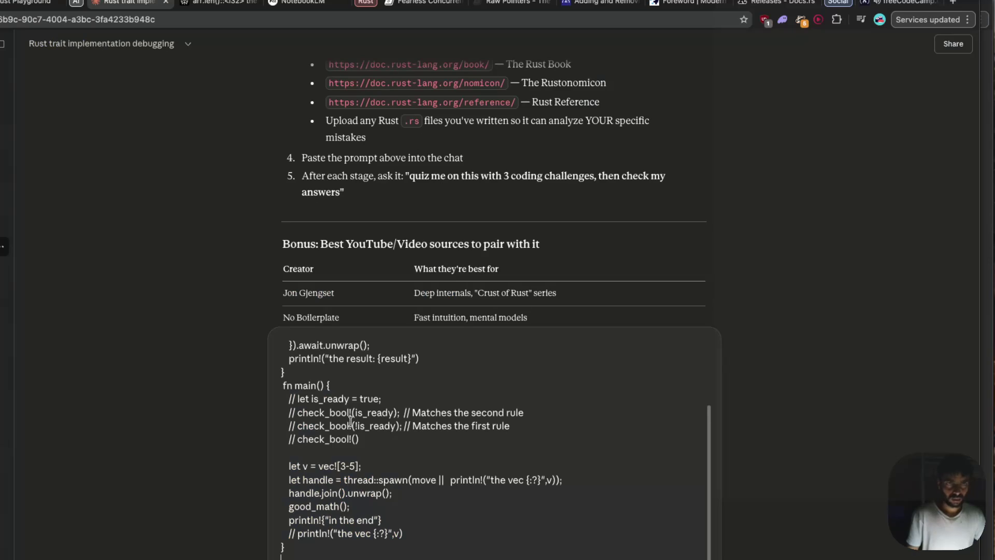
{"action": "key", "text": "super+v"}
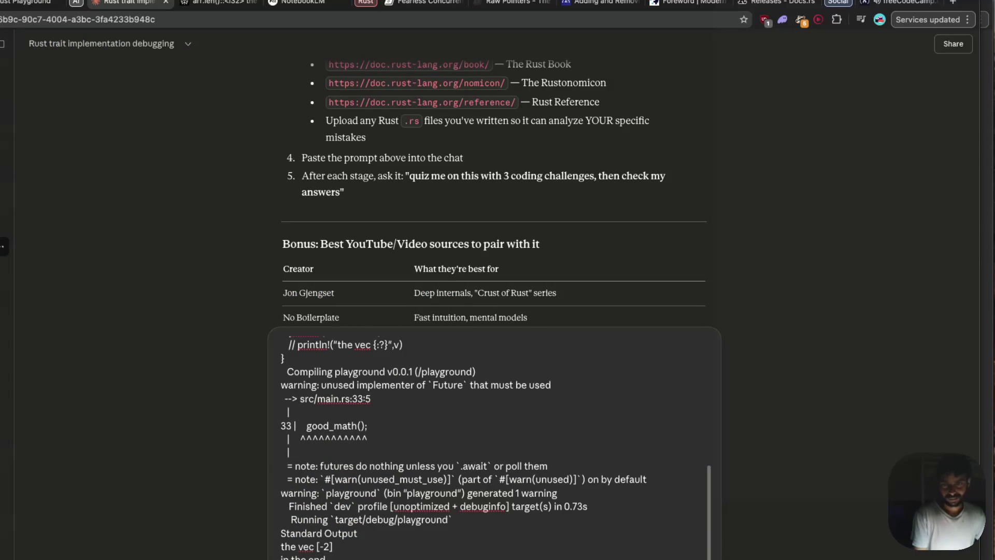
- Ask why good_math's inner print never appears while main moves to other tasks, and send it
{"action": "type", "text": " i"}
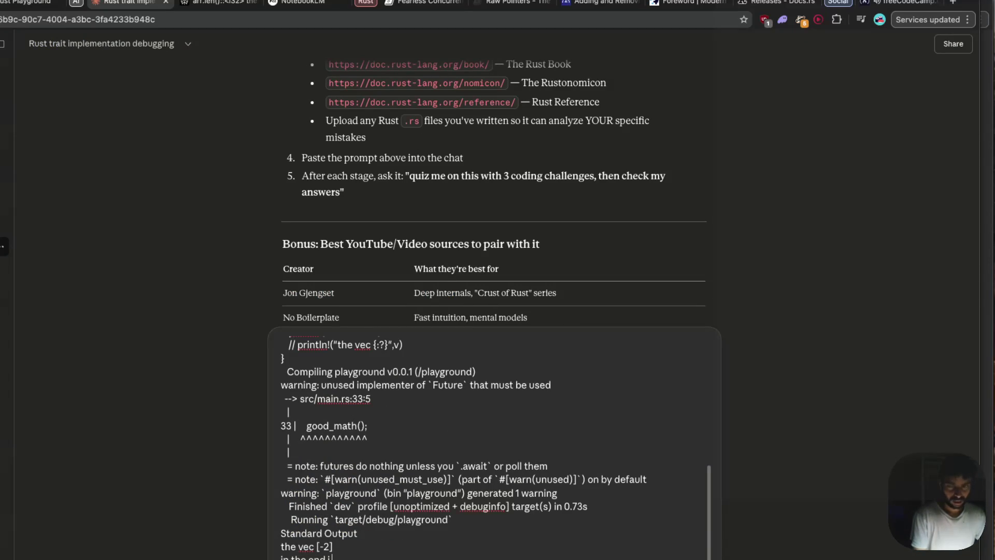
{"action": "type", "text": " got it thatt the"}
{"action": "type", "text": "ood "}
{"action": "type", "text": "math"}
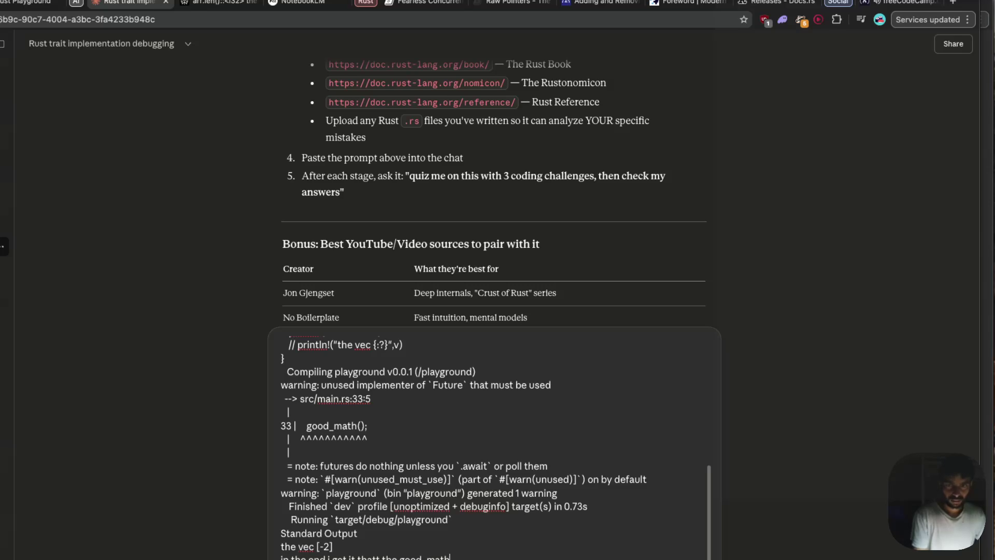
{"action": "type", "text": "()"}
{"action": "type", "text": " srun"}
{"action": "type", "text": " on the different"}
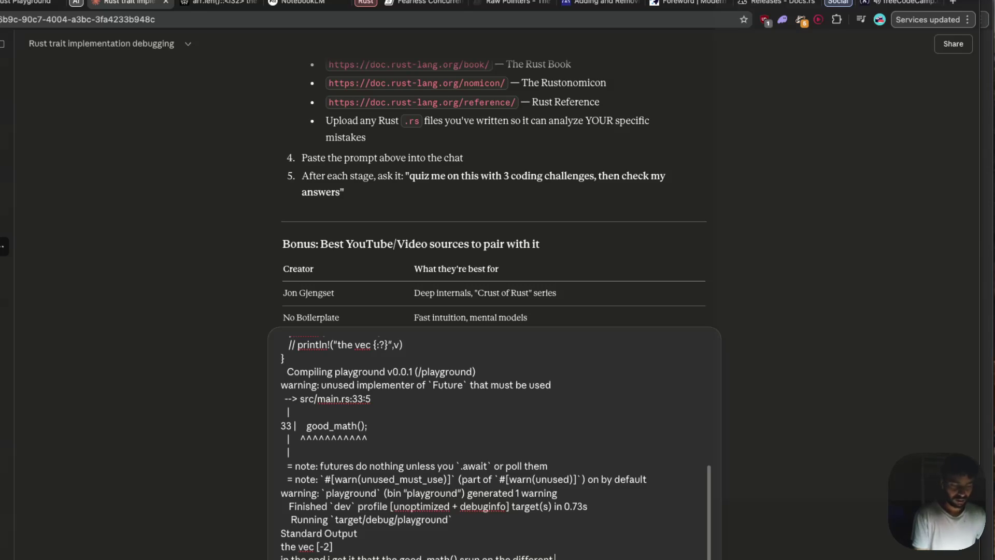
{"action": "type", "text": "thread"}
{"action": "type", "text": " bu"}
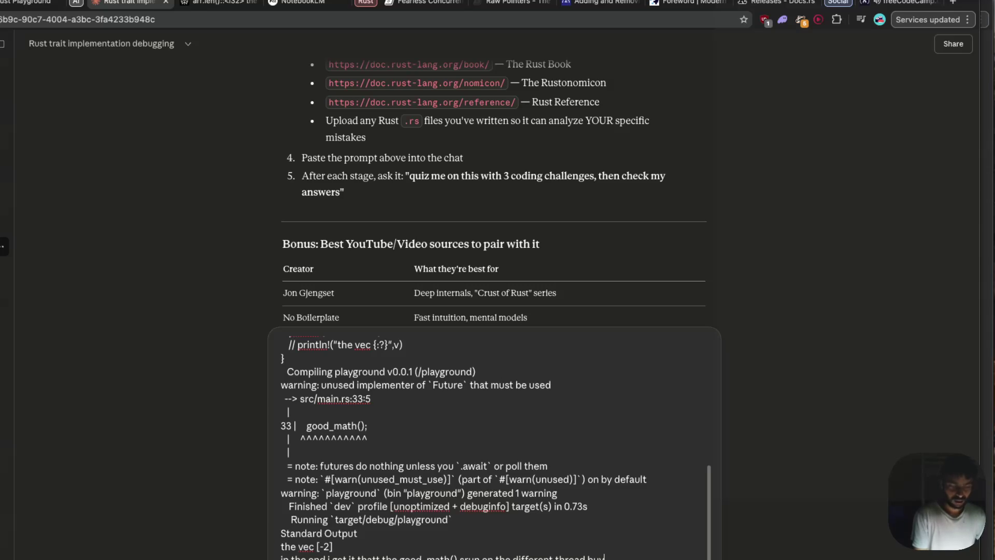
{"action": "type", "text": " wh"}
{"action": "type", "text": " the"}
{"action": "type", "text": " i can t"}
{"action": "type", "text": " see the prin"}
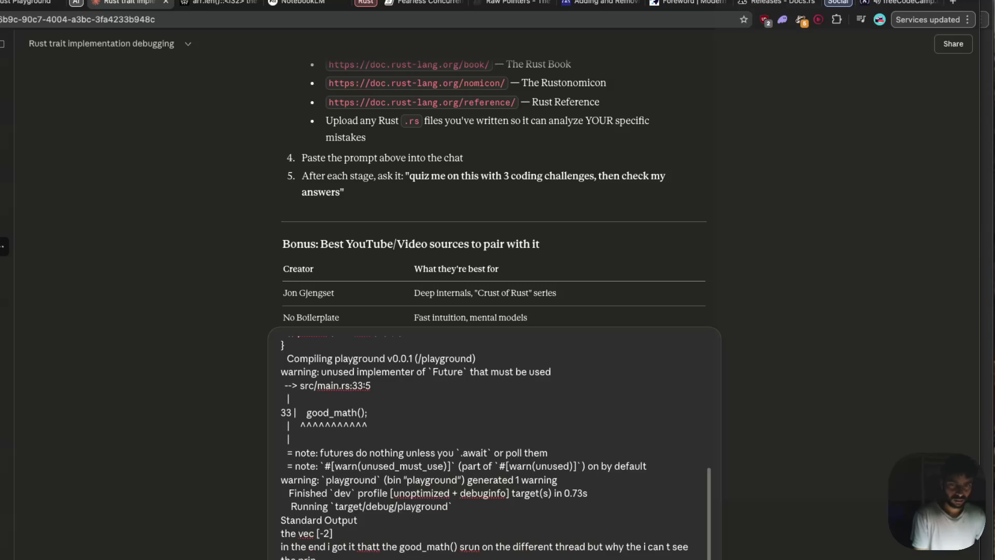
{"action": "type", "text": "inting m"}
{"action": "type", "text": "g of the"}
{"action": "key", "text": "BackSpace"}
{"action": "key", "text": "BackSpace"}
{"action": "key", "text": "BackSpace"}
{"action": "type", "text": "that "}
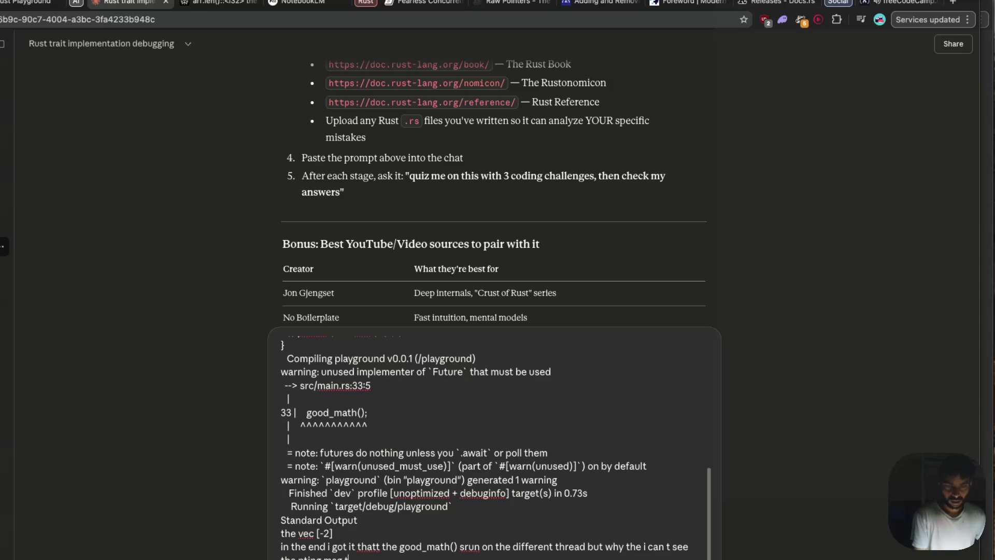
{"action": "type", "text": "ins inside it"}
{"action": "key", "text": "shift+Return"}
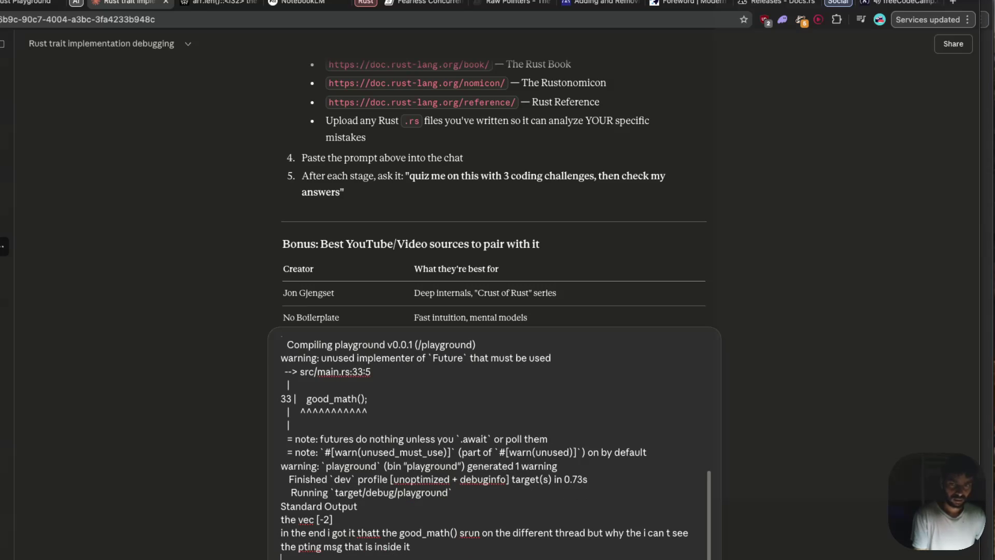
{"action": "left_click", "coordinate": [586, 533]}
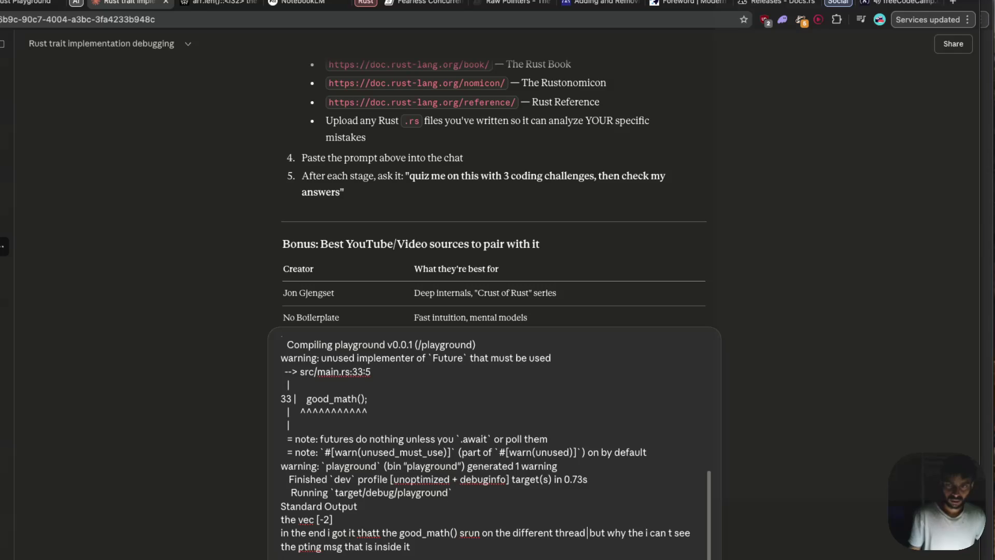
{"action": "type", "text": "adn the"}
{"action": "type", "text": "main thre"}
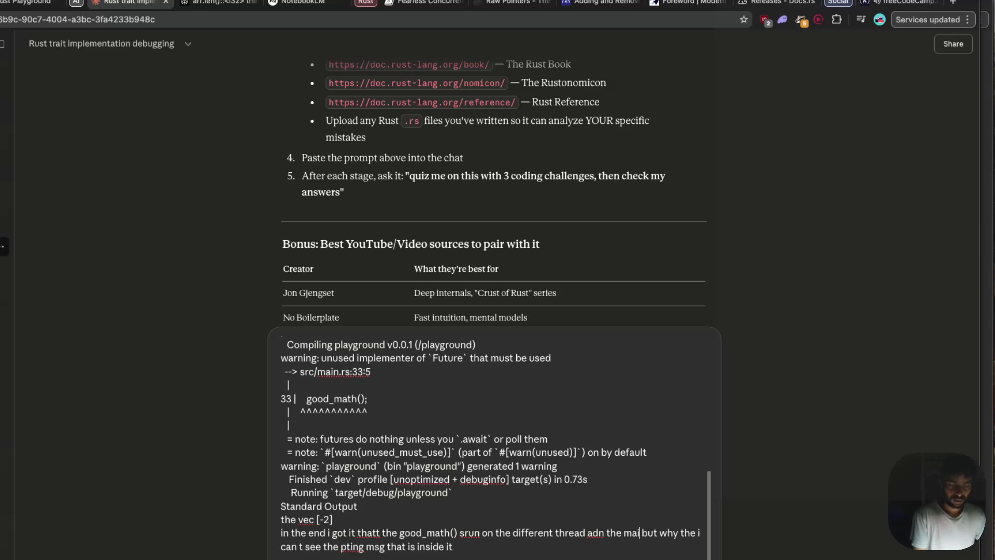
{"action": "type", "text": "ad move to"}
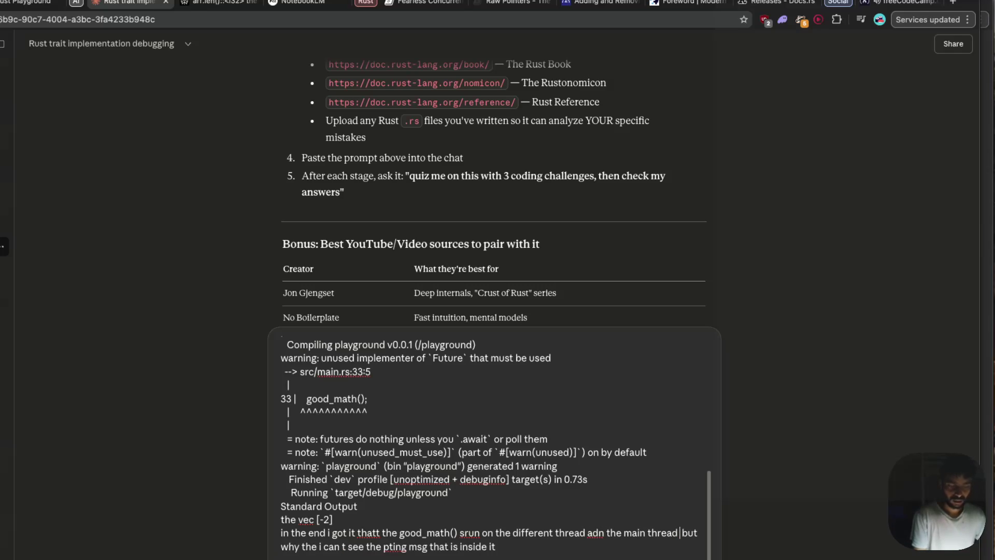
{"action": "type", "text": " othr"}
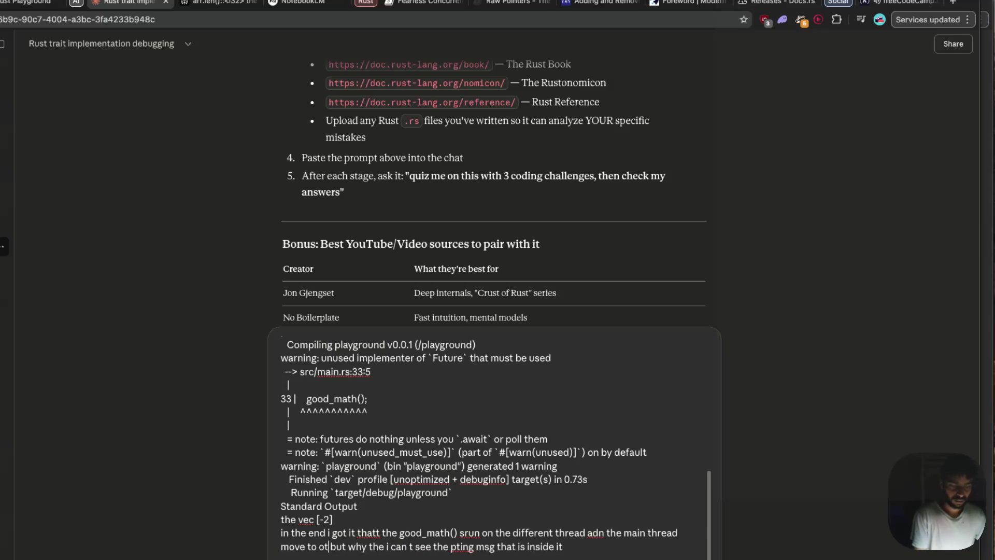
{"action": "key", "text": "BackSpace"}
{"action": "type", "text": "er task"}
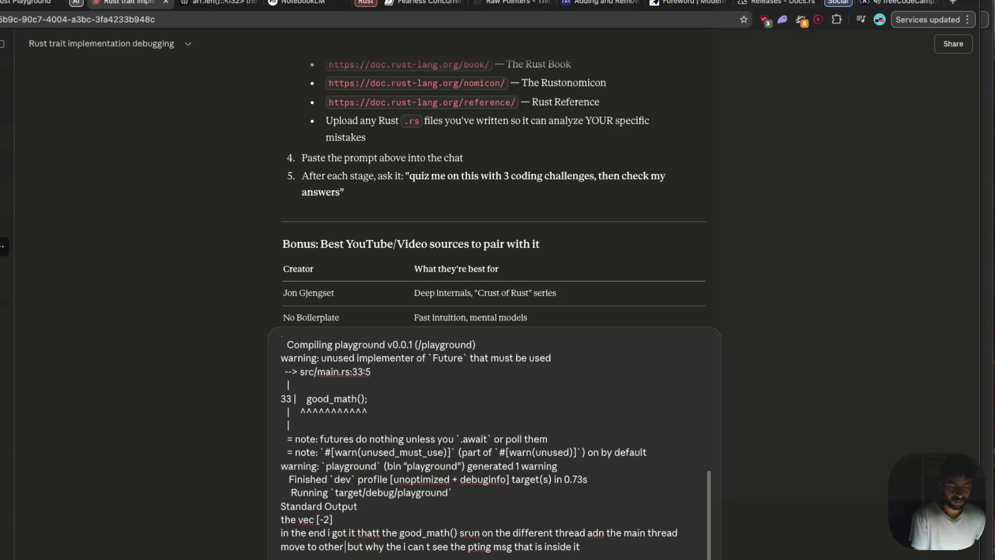
{"action": "type", "text": " because of the"}
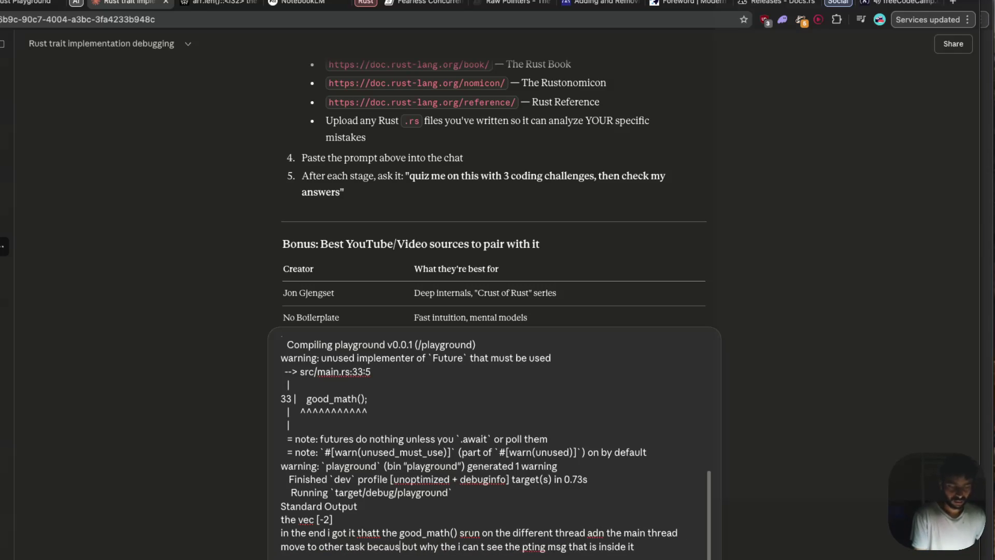
{"action": "type", "text": " cnc"}
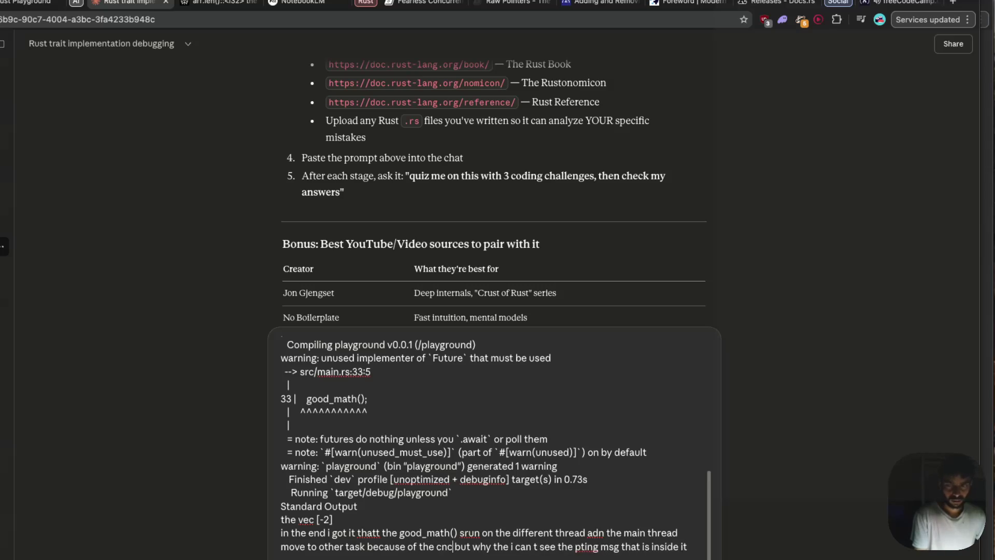
{"action": "type", "text": "oncurrency"}
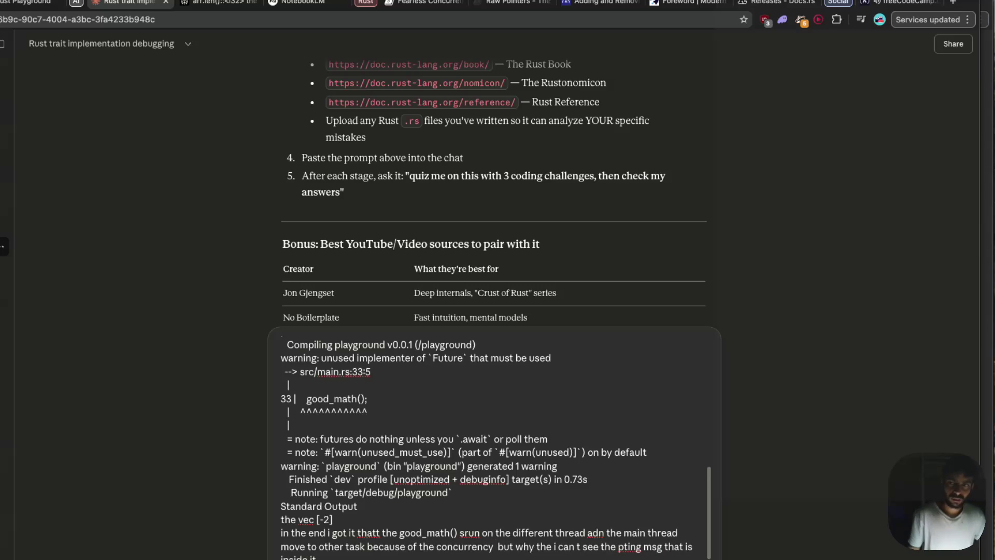
{"action": "key", "text": "Return"}
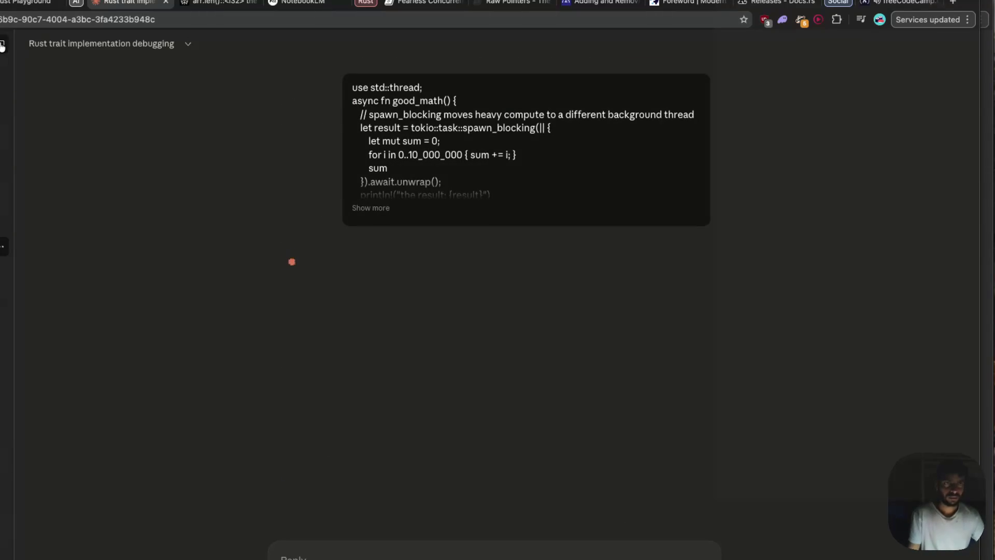
- Scroll through Claude's reply to read 'Why You Never See the Print' and 'The Key Mental Model'
{"action": "scroll", "coordinate": [82, 147], "scroll_direction": "right", "scroll_amount": 3}
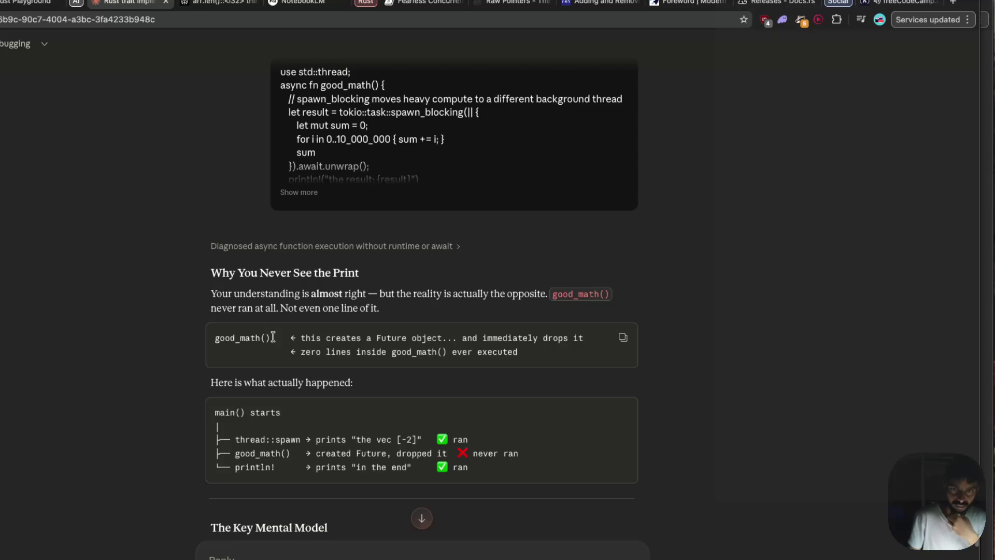
{"action": "scroll", "coordinate": [274, 337], "scroll_direction": "down", "scroll_amount": 1}
{"action": "scroll", "coordinate": [277, 336], "scroll_direction": "down", "scroll_amount": 2}
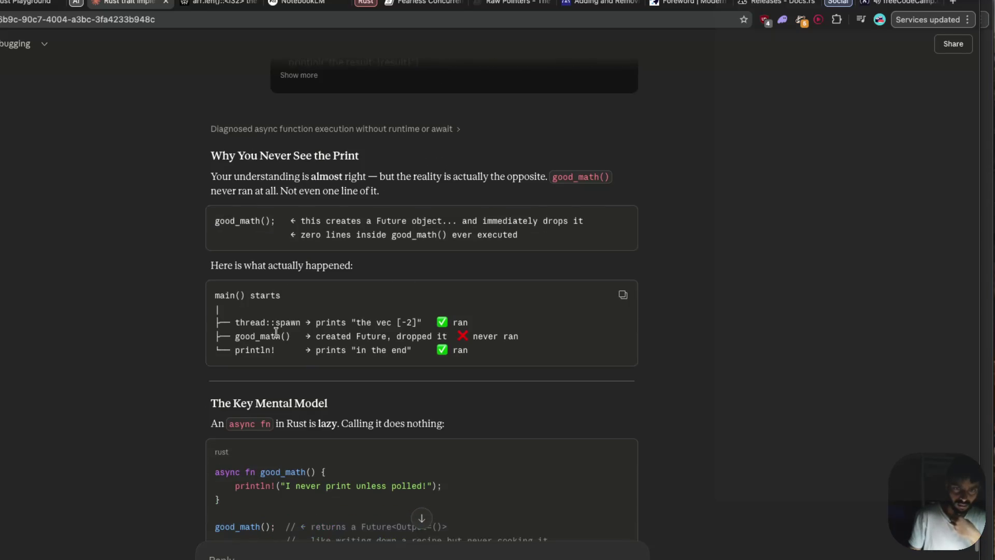
{"action": "scroll", "coordinate": [276, 333], "scroll_direction": "down", "scroll_amount": 1}
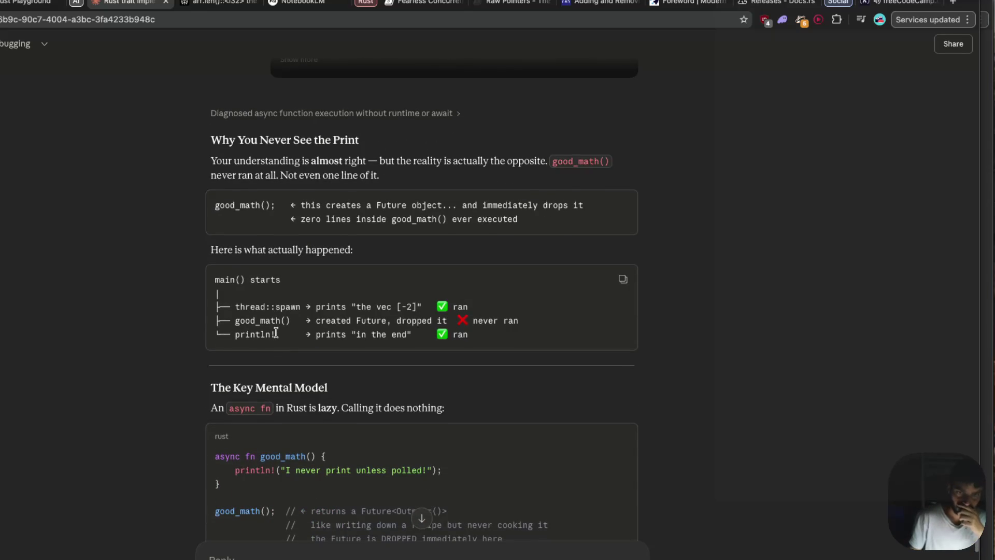
{"action": "scroll", "coordinate": [276, 332], "scroll_direction": "down", "scroll_amount": 1}
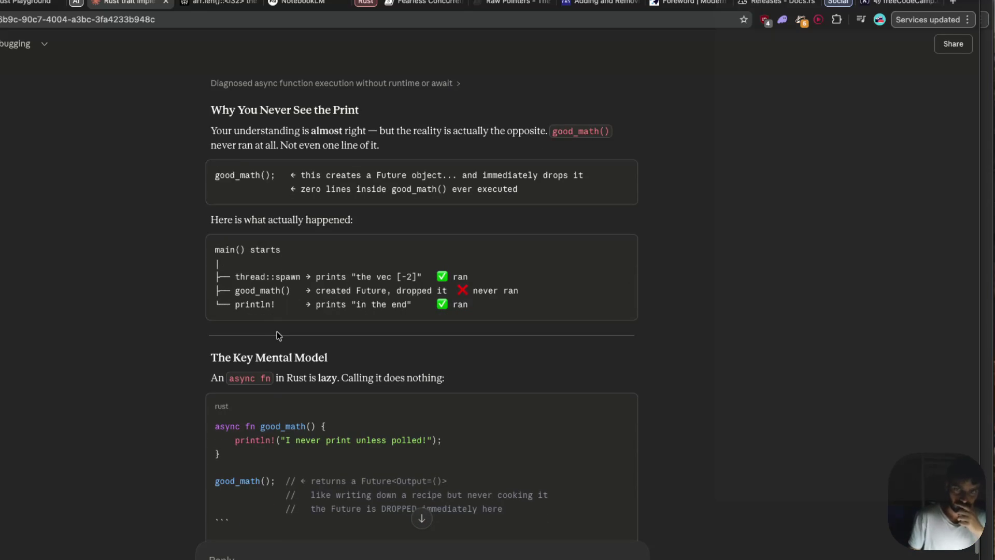
{"action": "scroll", "coordinate": [279, 336], "scroll_direction": "down", "scroll_amount": 3}
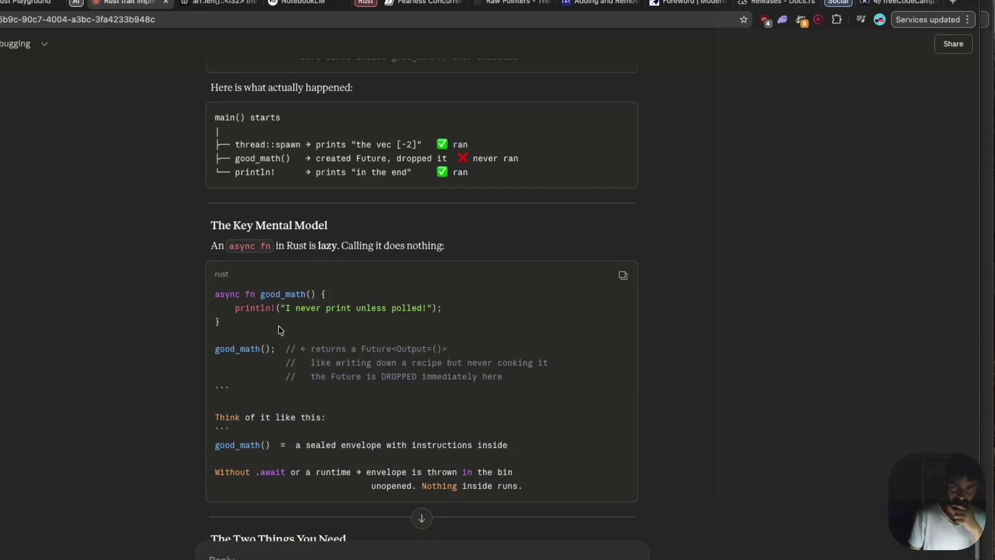
{"action": "scroll", "coordinate": [278, 330], "scroll_direction": "down", "scroll_amount": 1}
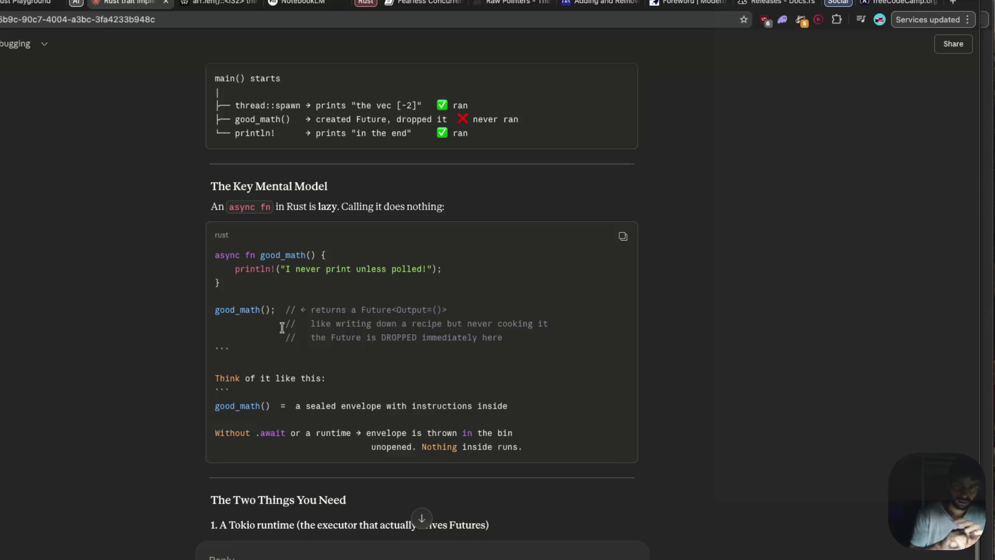
{"action": "scroll", "coordinate": [284, 328], "scroll_direction": "down", "scroll_amount": 5}
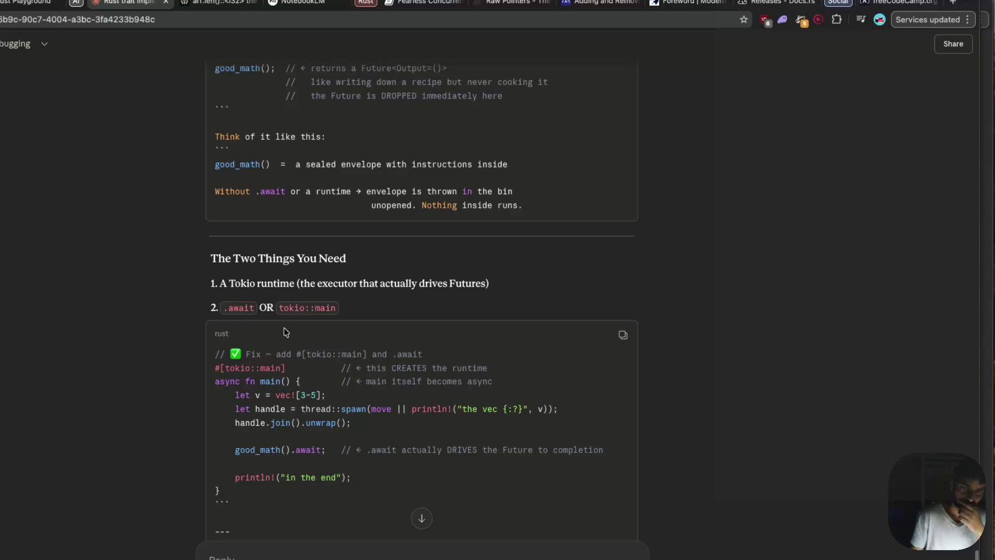
- Highlight the #[tokio::main] line in Claude's fix and read 'What .await actually does'
{"action": "left_click_drag", "start_coordinate": [300, 369], "coordinate": [214, 368]}
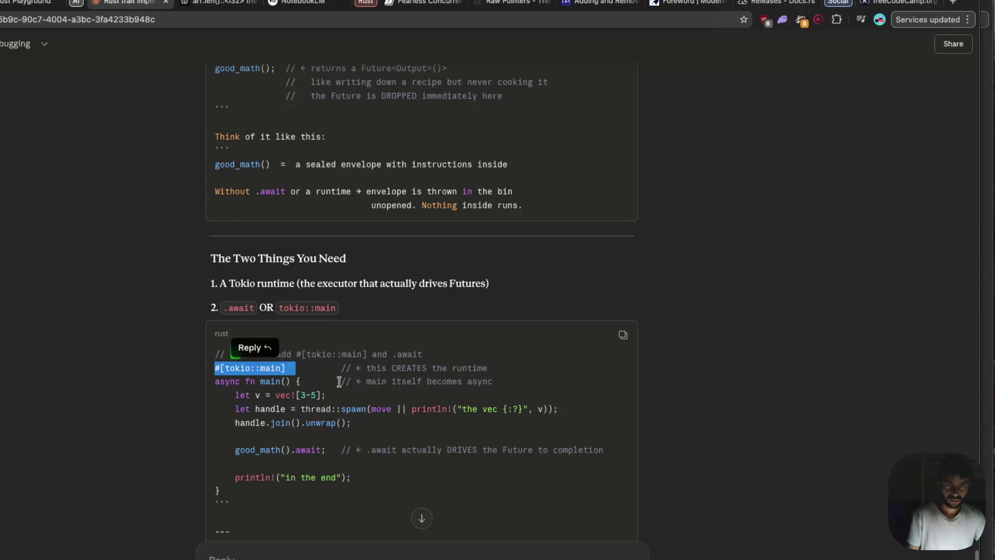
{"action": "scroll", "coordinate": [339, 382], "scroll_direction": "down", "scroll_amount": 2}
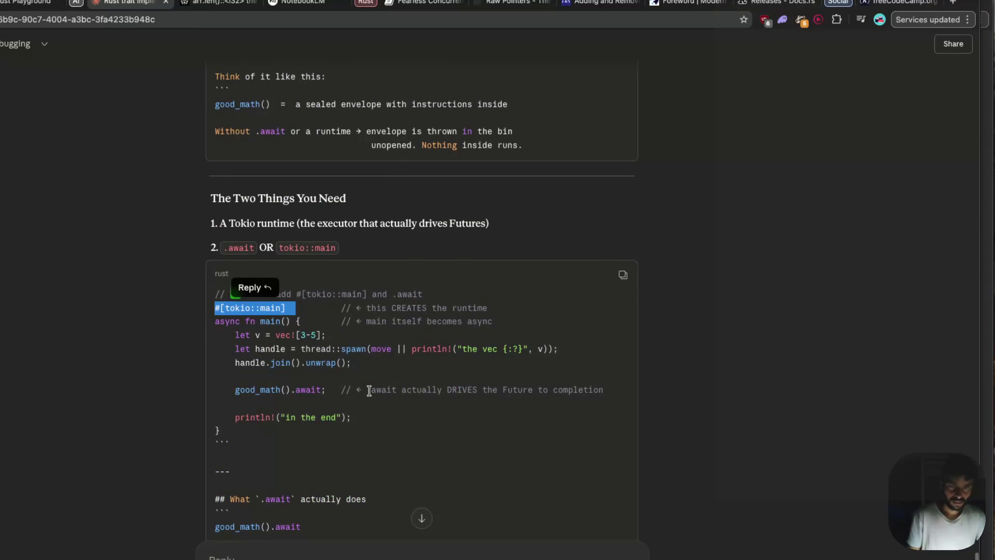
{"action": "scroll", "coordinate": [369, 390], "scroll_direction": "down", "scroll_amount": 3}
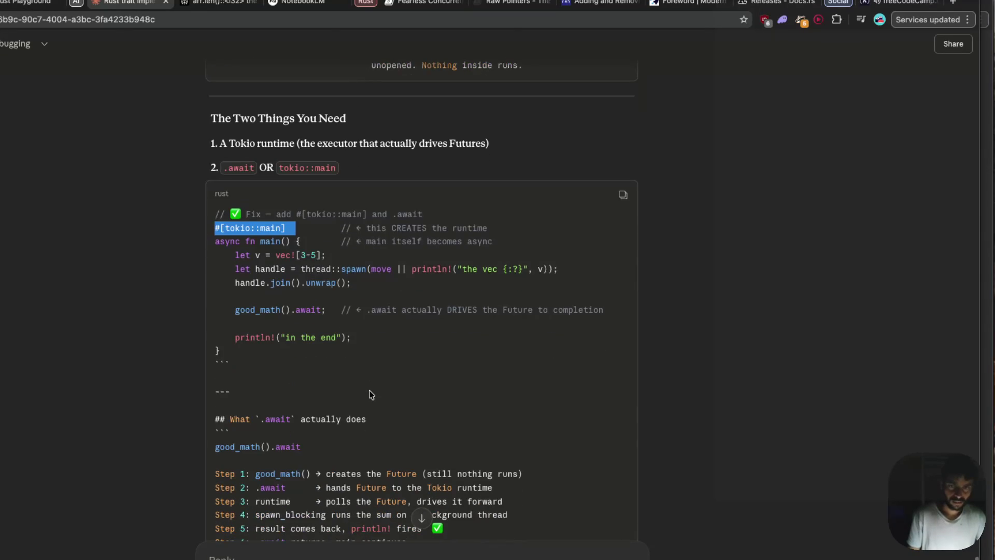
{"action": "scroll", "coordinate": [369, 390], "scroll_direction": "down", "scroll_amount": 1}
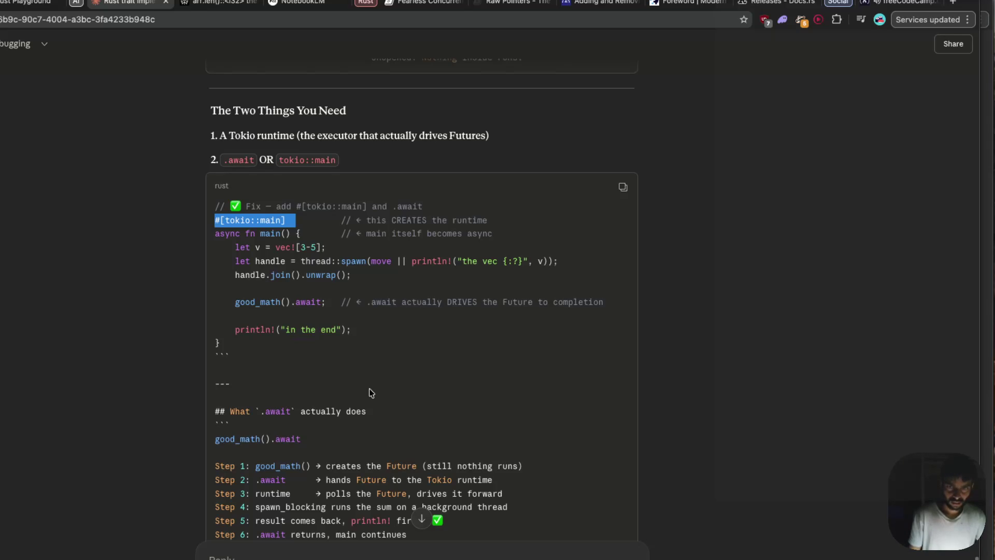
{"action": "scroll", "coordinate": [369, 388], "scroll_direction": "down", "scroll_amount": 1}
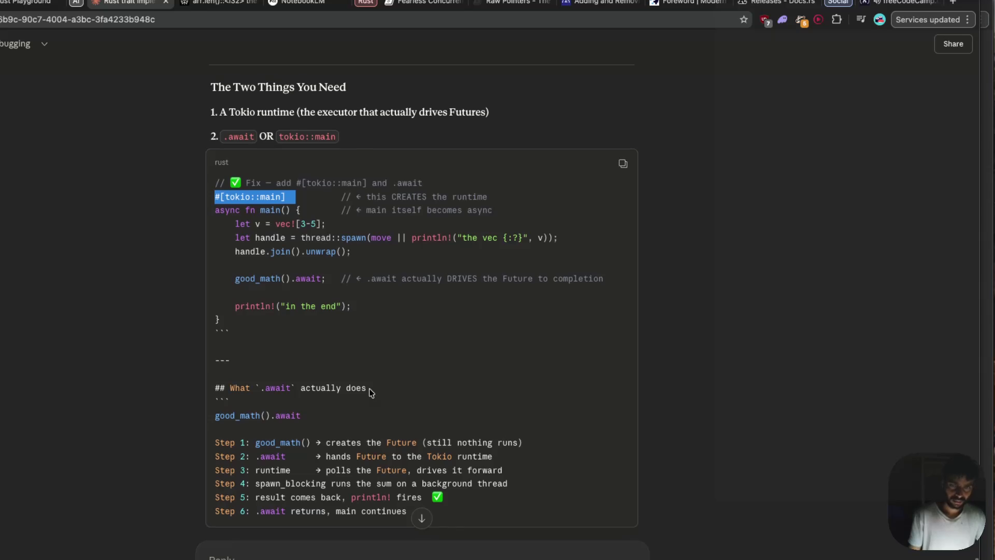
{"action": "scroll", "coordinate": [369, 388], "scroll_direction": "down", "scroll_amount": 1}
{"action": "scroll", "coordinate": [256, 290], "scroll_direction": "down", "scroll_amount": 3}
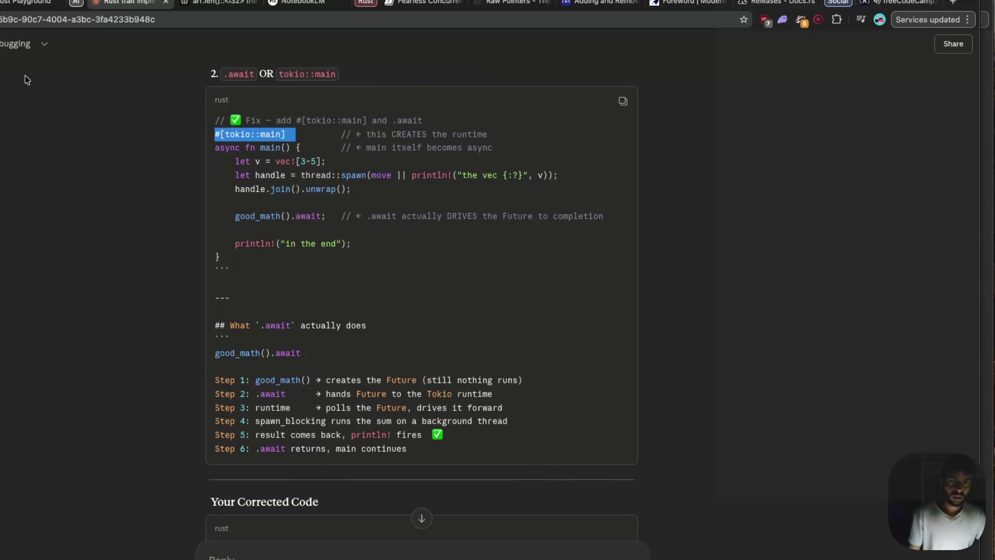
{"action": "left_click", "coordinate": [23, 2]}
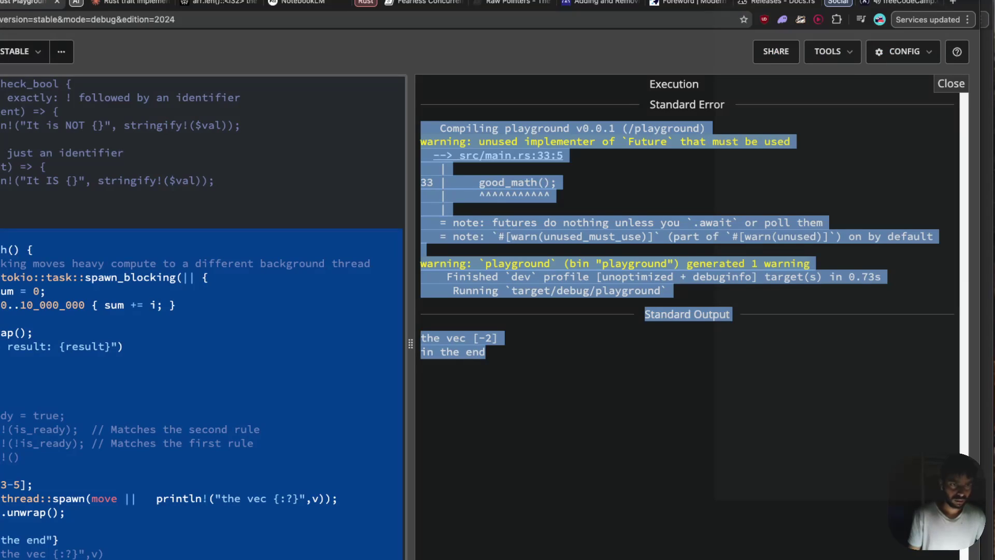
- Append .await to the good_math() call in main and rerun the program with Ctrl+Enter
{"action": "left_click", "coordinate": [103, 387]}
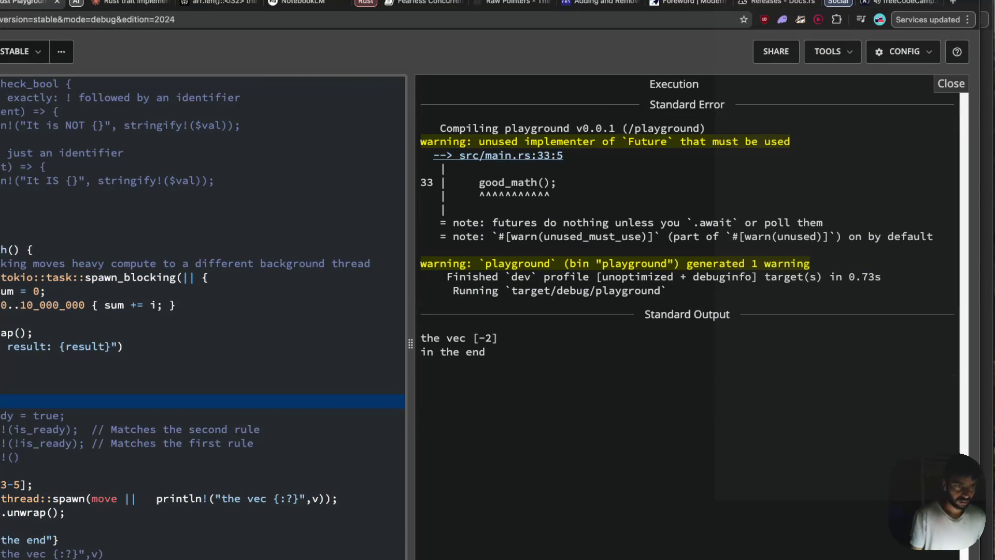
{"action": "type", "text": ";"}
{"action": "key", "text": "Left"}
{"action": "type", "text": "wait"}
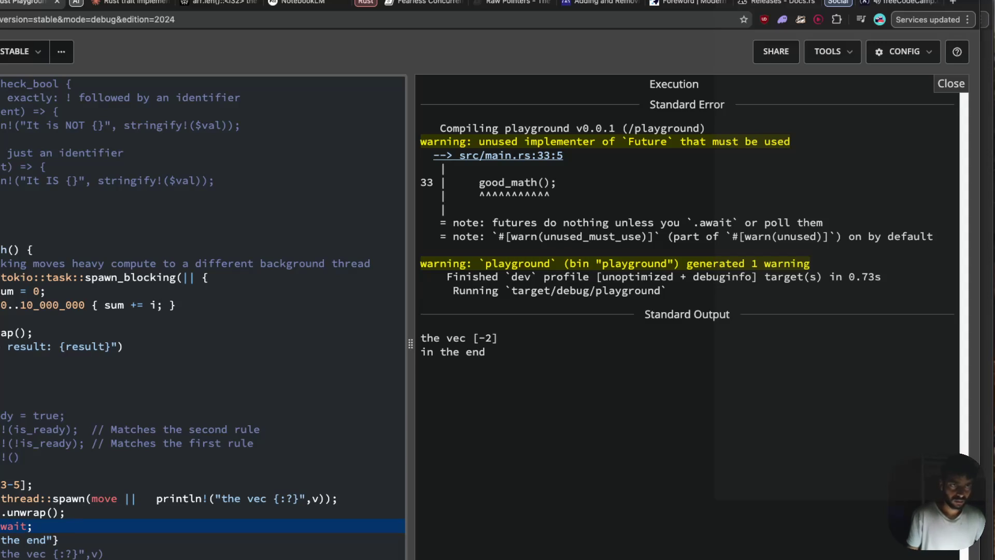
{"action": "key", "text": "ctrl+Return"}
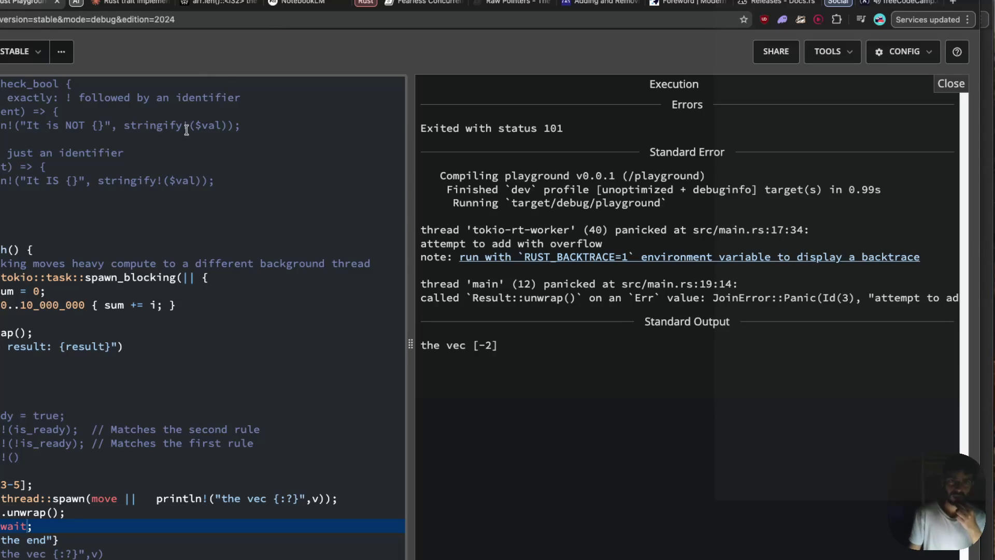
- Switch through the browser tabs to the NotebookLM notebook with the spawn_blocking explanation
{"action": "left_click", "coordinate": [209, 7]}
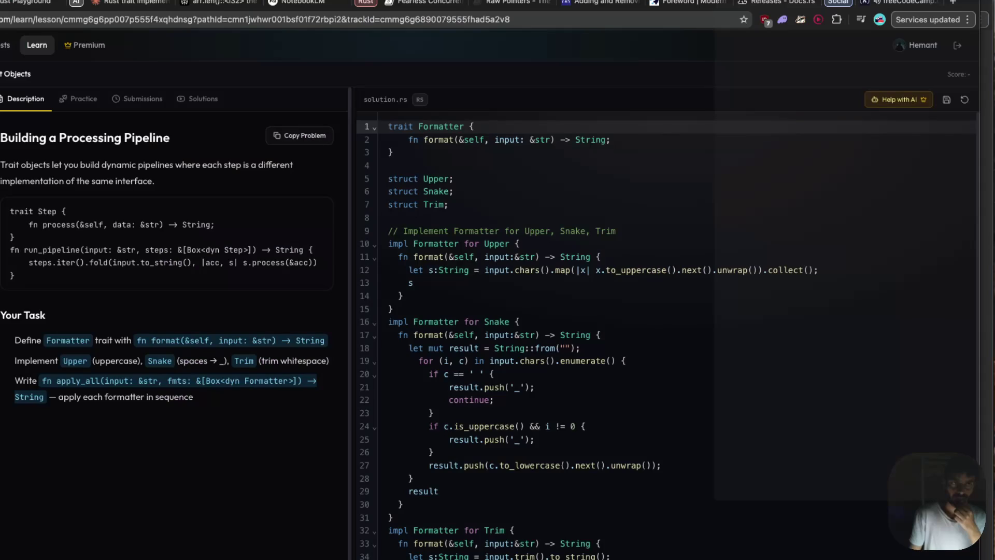
{"action": "left_click", "coordinate": [96, 4]}
{"action": "left_click", "coordinate": [217, 5]}
{"action": "left_click", "coordinate": [309, 4]}
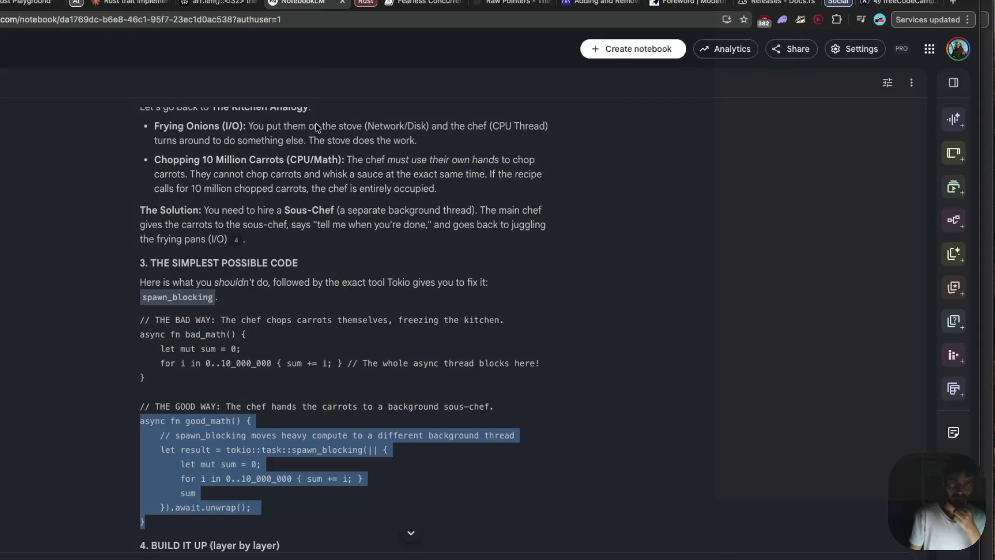
- Scroll the answer through Common Mistakes to Real World Usage's Argon2/Bcrypt password-hashing example
{"action": "scroll", "coordinate": [330, 243], "scroll_direction": "down", "scroll_amount": 5}
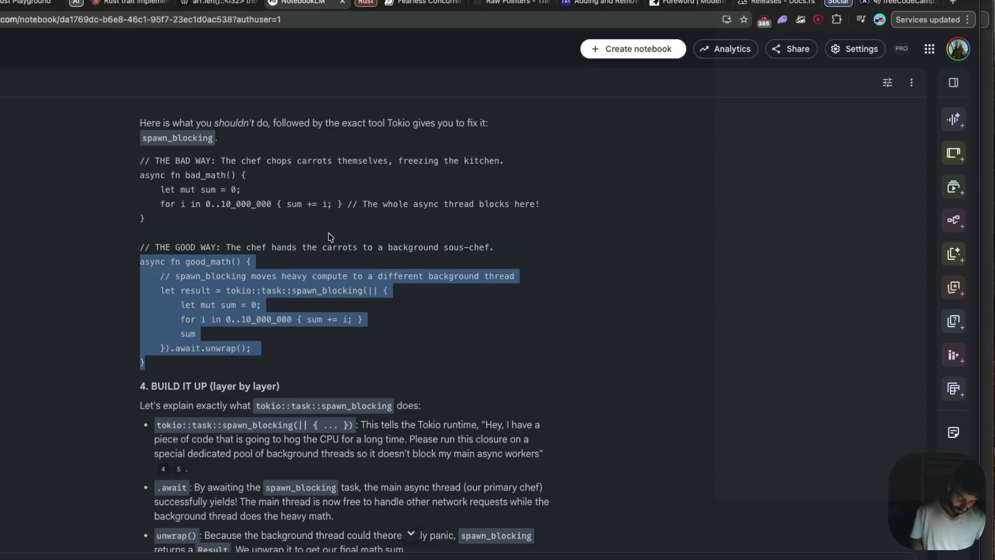
{"action": "scroll", "coordinate": [269, 373], "scroll_direction": "down", "scroll_amount": 1}
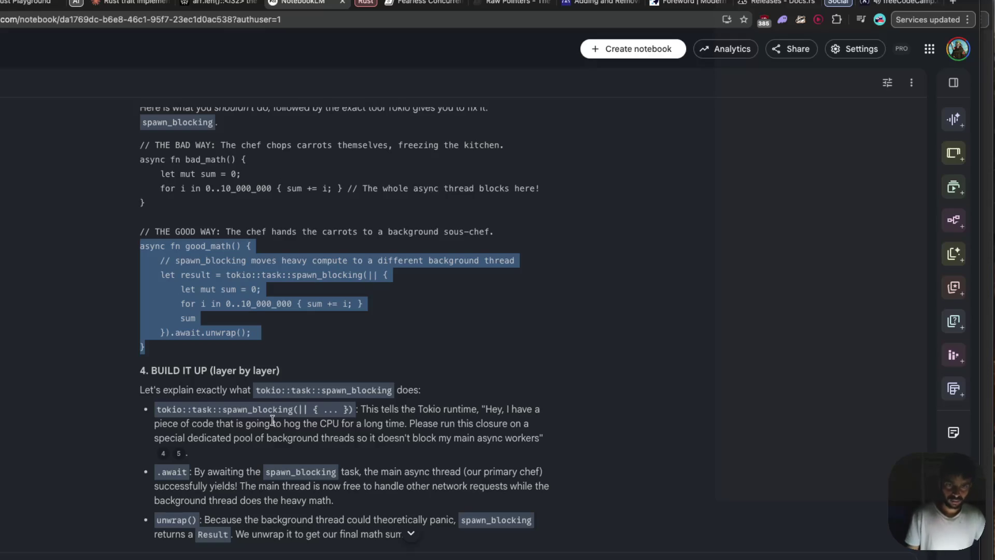
{"action": "scroll", "coordinate": [288, 445], "scroll_direction": "down", "scroll_amount": 1}
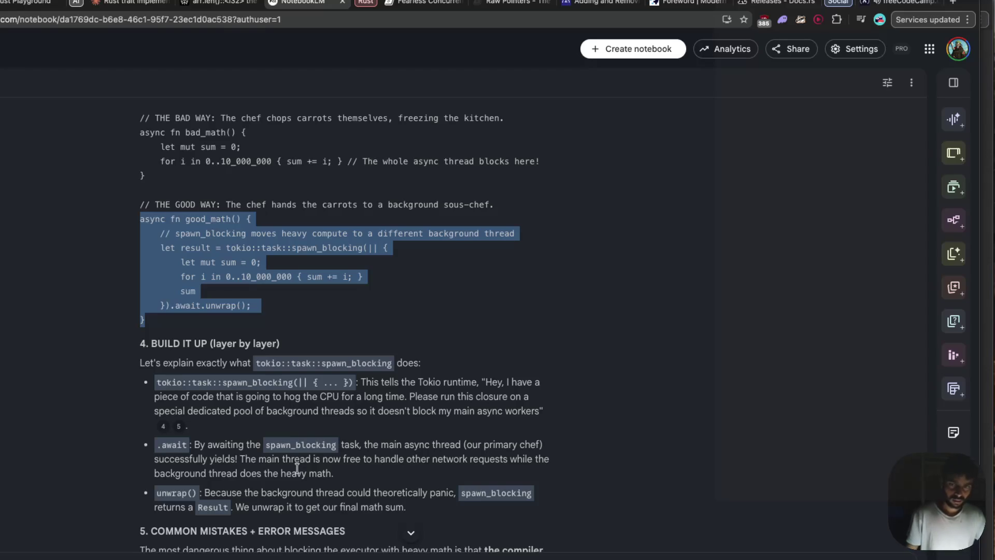
{"action": "scroll", "coordinate": [297, 468], "scroll_direction": "down", "scroll_amount": 3}
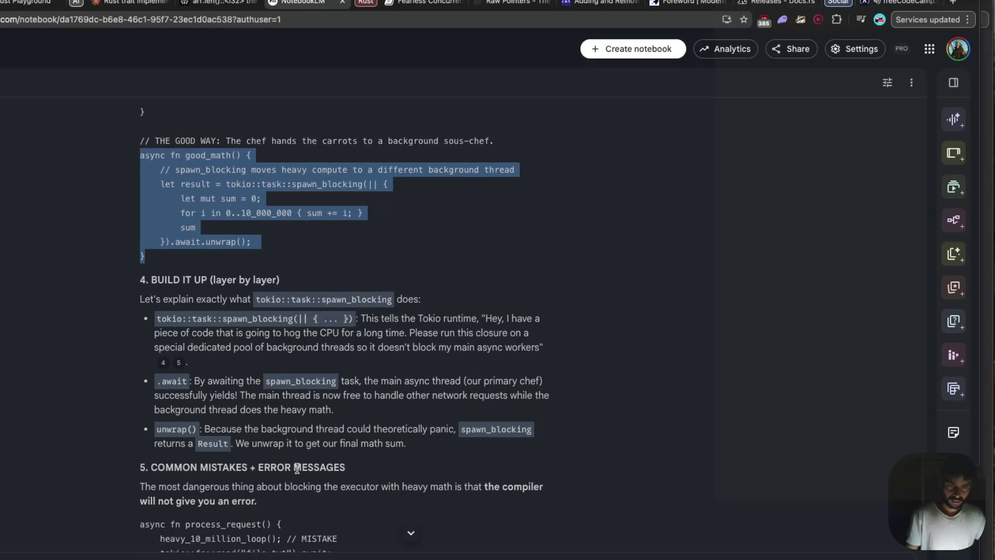
{"action": "scroll", "coordinate": [297, 468], "scroll_direction": "down", "scroll_amount": 1}
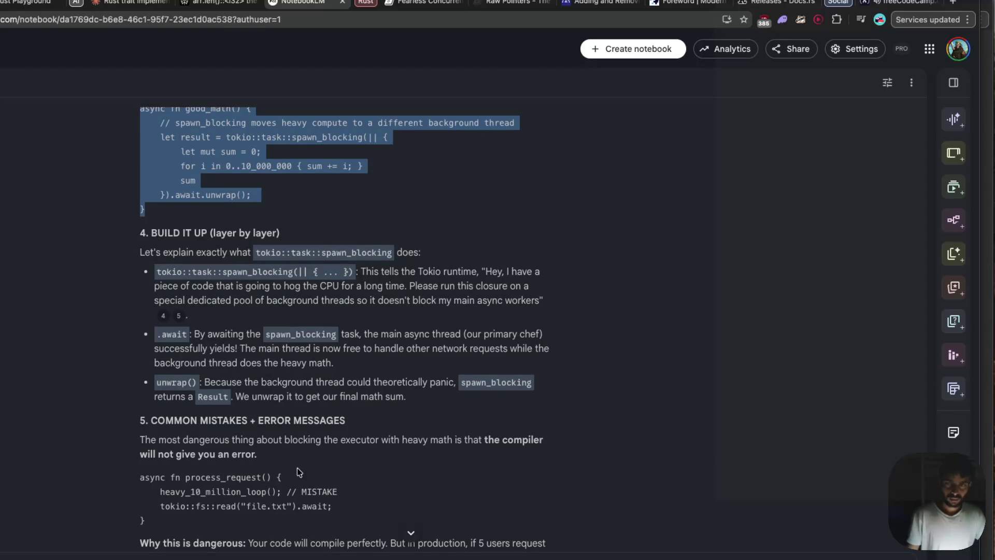
{"action": "scroll", "coordinate": [299, 471], "scroll_direction": "down", "scroll_amount": 1}
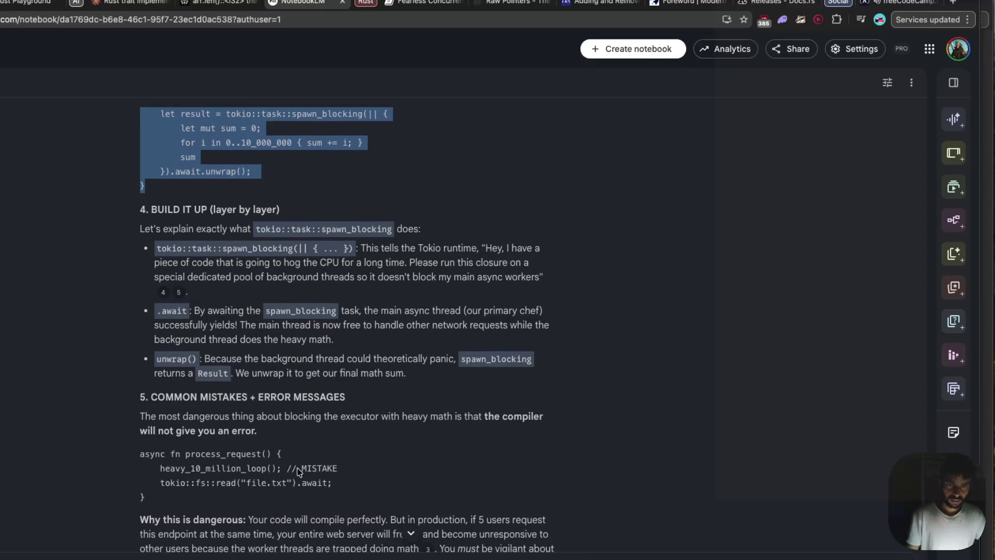
{"action": "scroll", "coordinate": [297, 469], "scroll_direction": "down", "scroll_amount": 1}
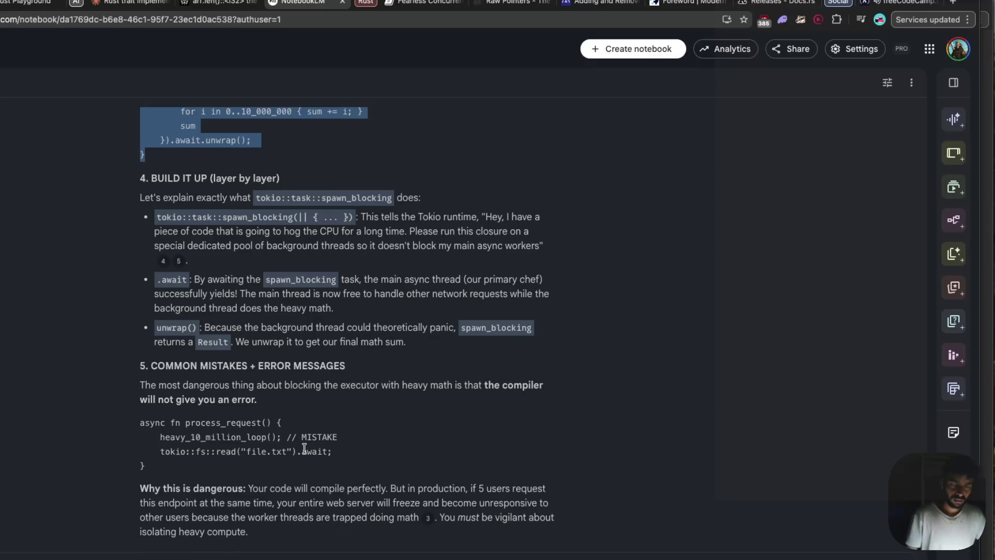
{"action": "scroll", "coordinate": [308, 444], "scroll_direction": "down", "scroll_amount": 1}
{"action": "scroll", "coordinate": [309, 444], "scroll_direction": "down", "scroll_amount": 3}
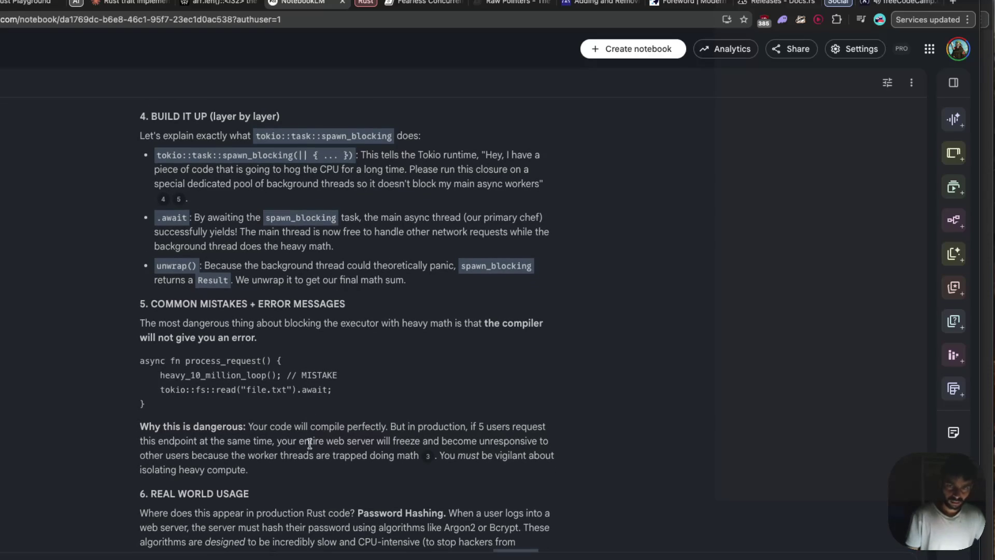
{"action": "scroll", "coordinate": [310, 444], "scroll_direction": "down", "scroll_amount": 6}
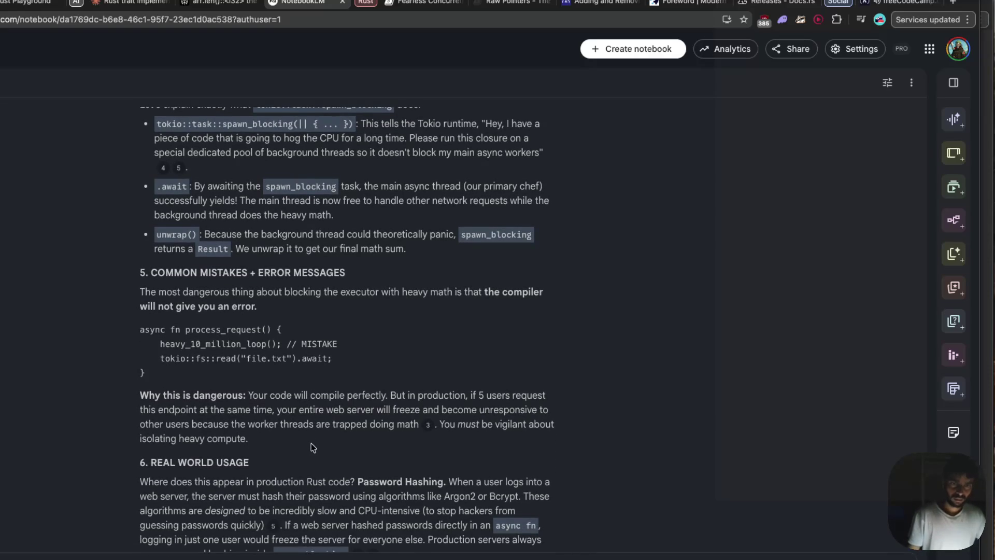
- Try selecting phrases in the Real World Usage paragraph, then clear the selection
{"action": "left_click_drag", "start_coordinate": [193, 419], "coordinate": [272, 421]}
{"action": "left_click", "coordinate": [307, 425]}
{"action": "left_click_drag", "start_coordinate": [357, 420], "coordinate": [448, 430]}
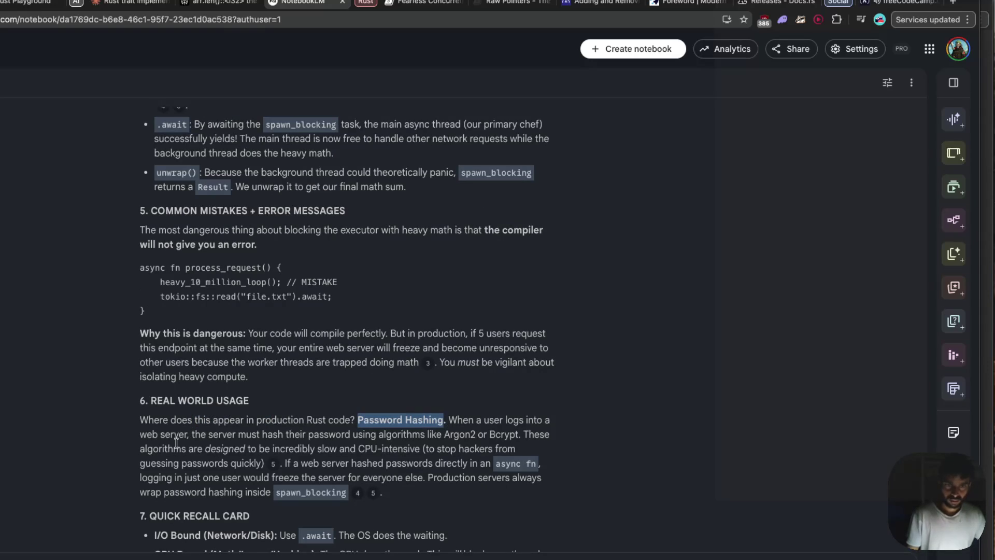
{"action": "left_click_drag", "start_coordinate": [146, 435], "coordinate": [374, 450]}
{"action": "left_click", "coordinate": [389, 449]}
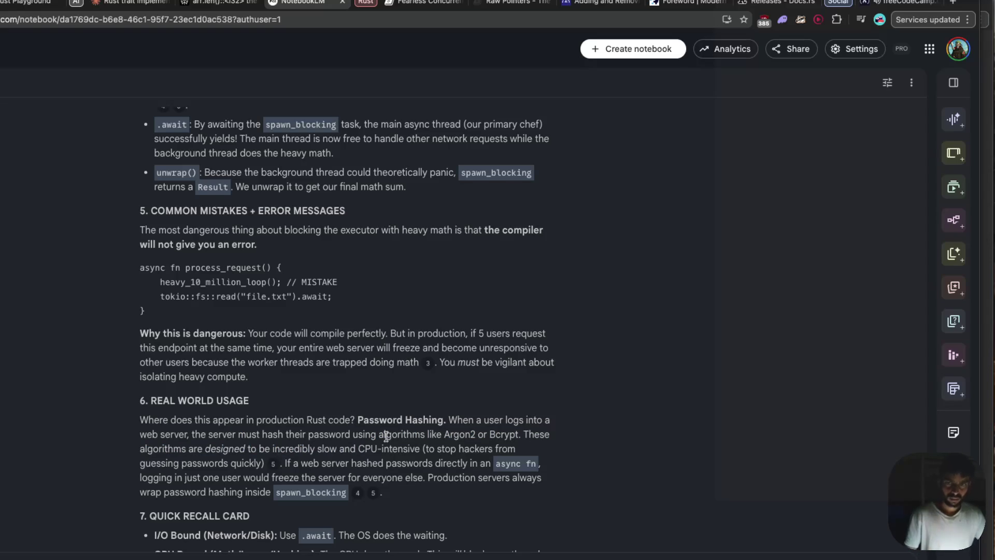
- Scroll to 7. QUICK RECALL CARD and copy its three bullets via the right-click menu
{"action": "scroll", "coordinate": [386, 437], "scroll_direction": "down", "scroll_amount": 1}
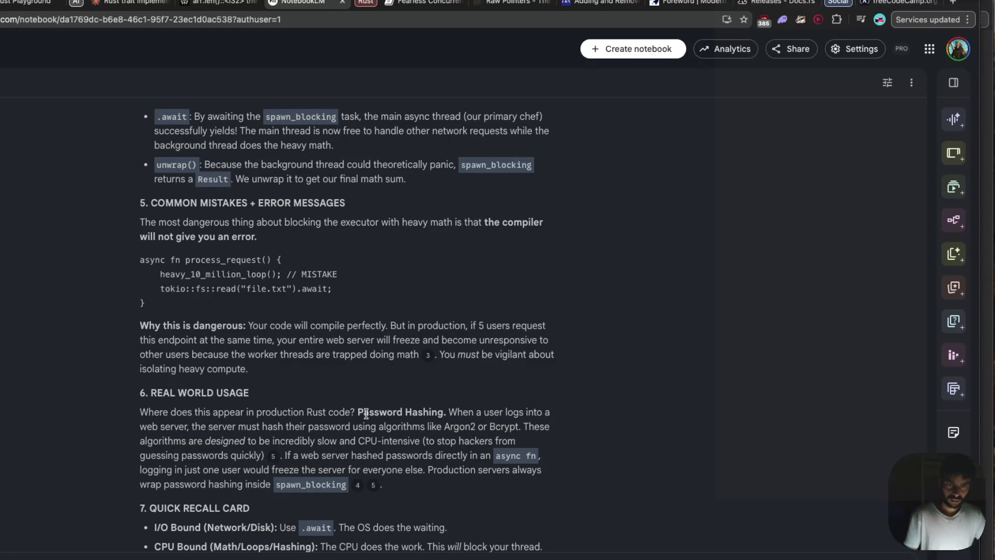
{"action": "scroll", "coordinate": [366, 414], "scroll_direction": "down", "scroll_amount": 1}
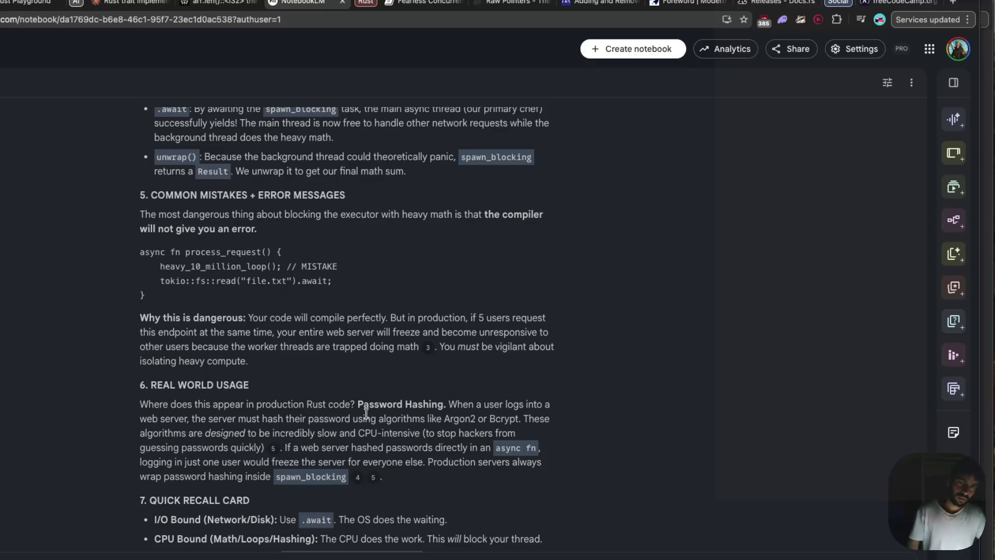
{"action": "scroll", "coordinate": [366, 414], "scroll_direction": "down", "scroll_amount": 2}
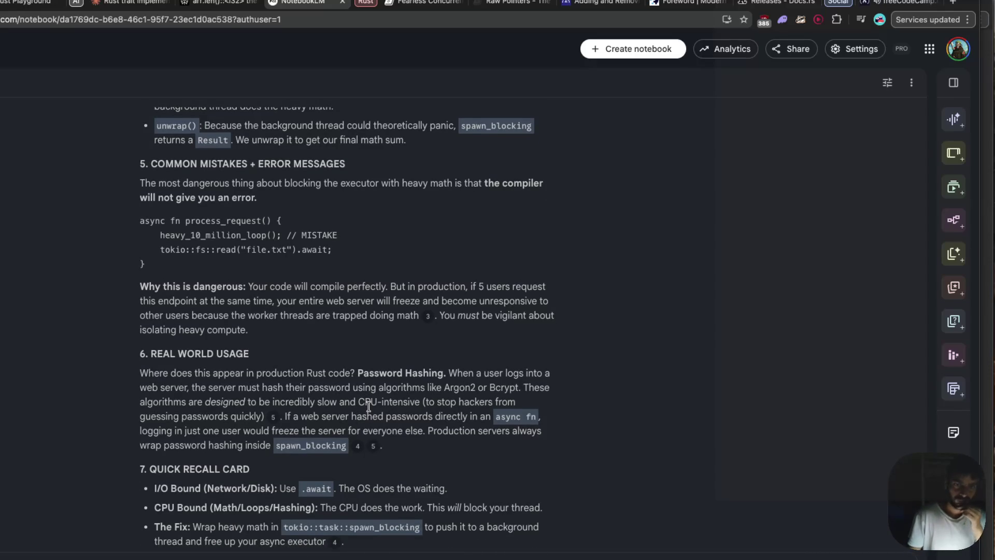
{"action": "scroll", "coordinate": [369, 407], "scroll_direction": "down", "scroll_amount": 2}
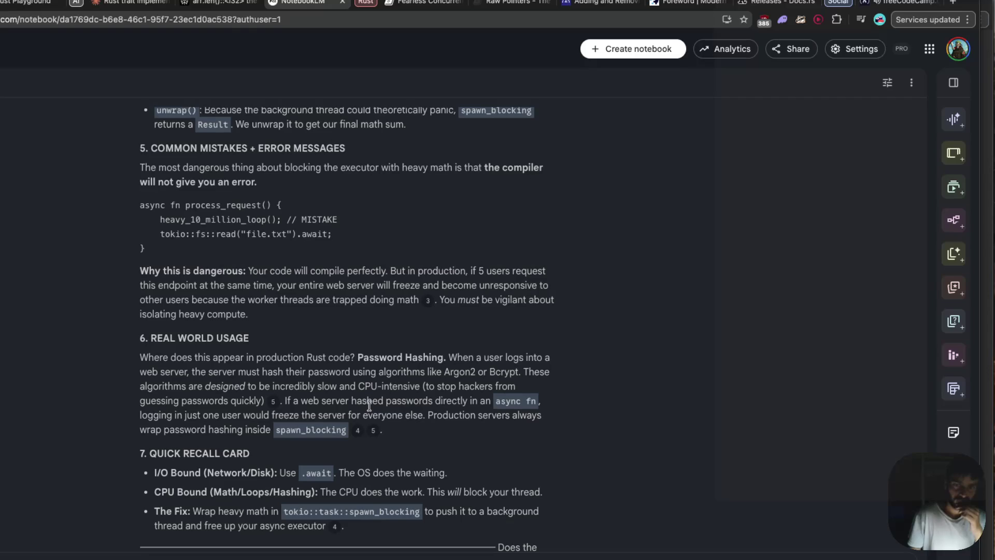
{"action": "scroll", "coordinate": [369, 405], "scroll_direction": "down", "scroll_amount": 1}
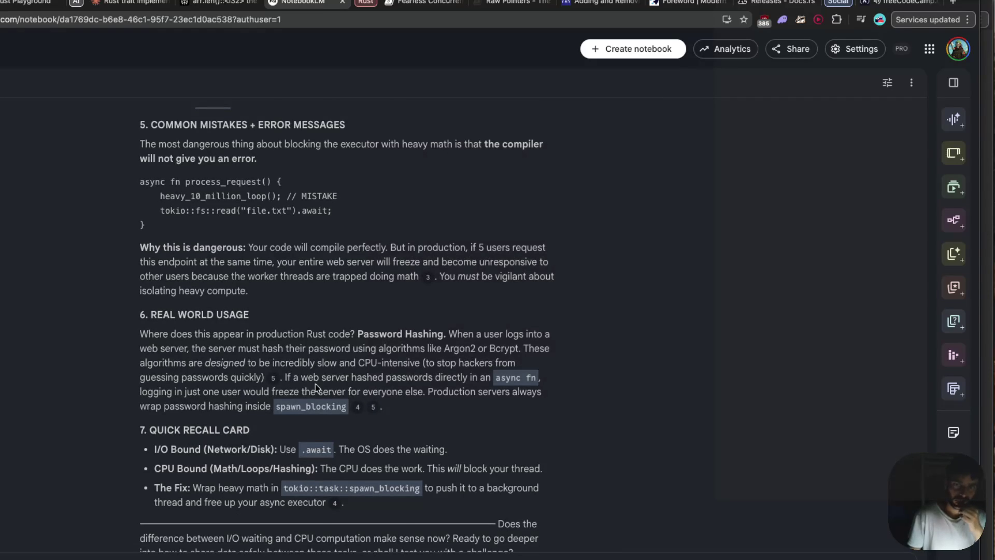
{"action": "scroll", "coordinate": [315, 383], "scroll_direction": "down", "scroll_amount": 2}
{"action": "scroll", "coordinate": [315, 383], "scroll_direction": "down", "scroll_amount": 1}
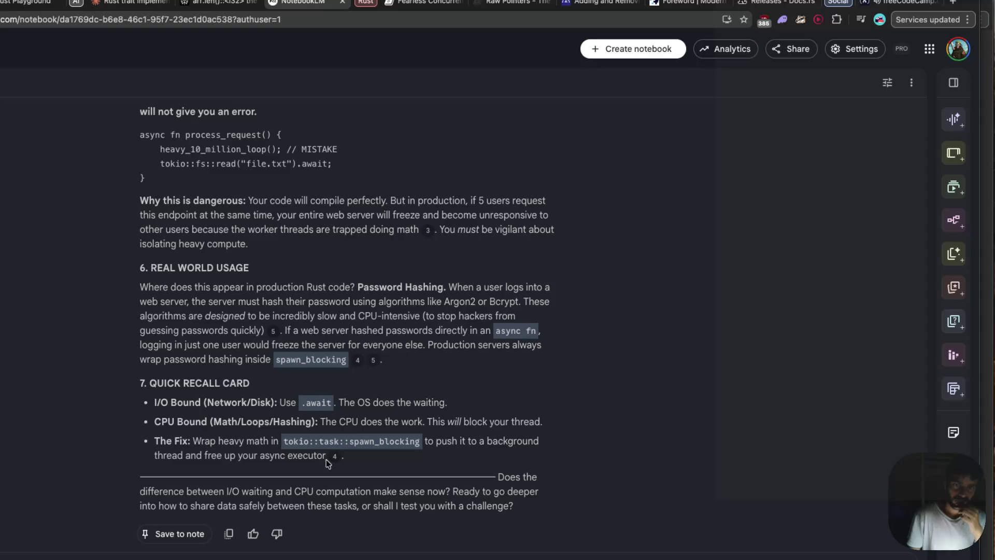
{"action": "left_click_drag", "start_coordinate": [327, 459], "coordinate": [156, 404]}
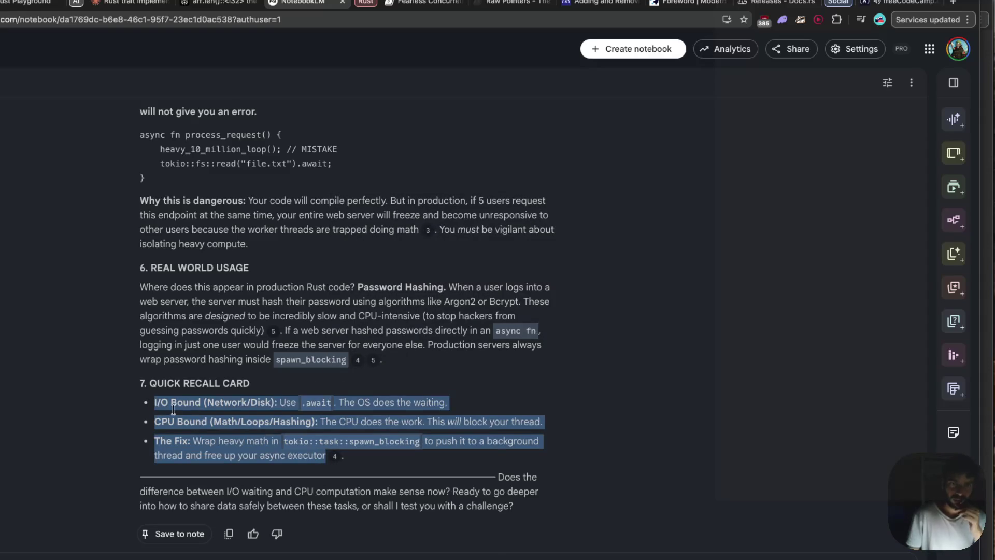
{"action": "right_click", "coordinate": [196, 401]}
{"action": "left_click", "coordinate": [235, 431]}
{"action": "key", "text": "super+Tab"}
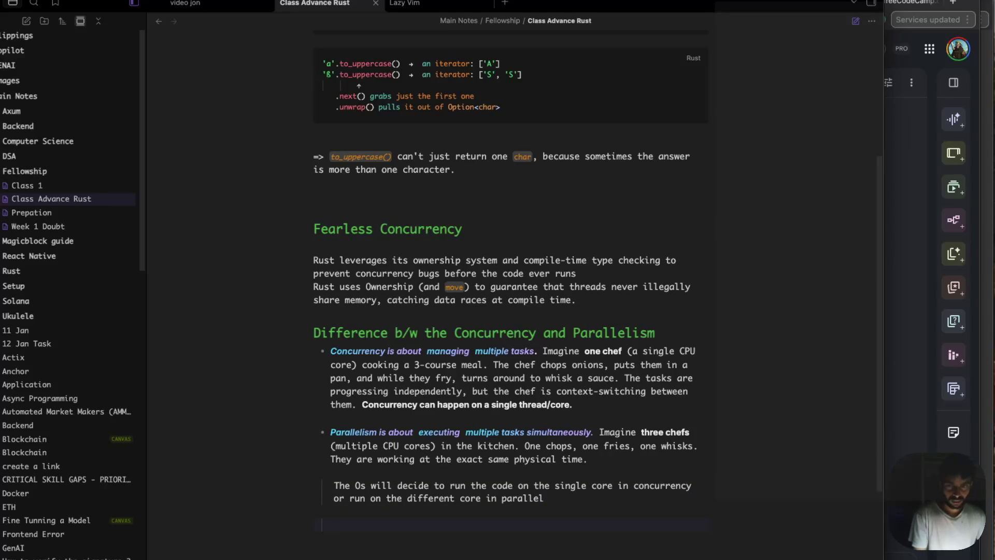
- Paste the I/O Bound, CPU Bound and The Fix bullets below the blockquote and fix the list indentation
{"action": "key", "text": "Return"}
{"action": "type", "text": "The"}
{"action": "type", "text": " Differ"}
{"action": "key", "text": "BackSpace"}
{"action": "key", "text": "BackSpace"}
{"action": "key", "text": "BackSpace"}
{"action": "key", "text": "BackSpace"}
{"action": "key", "text": "BackSpace"}
{"action": "key", "text": "BackSpace"}
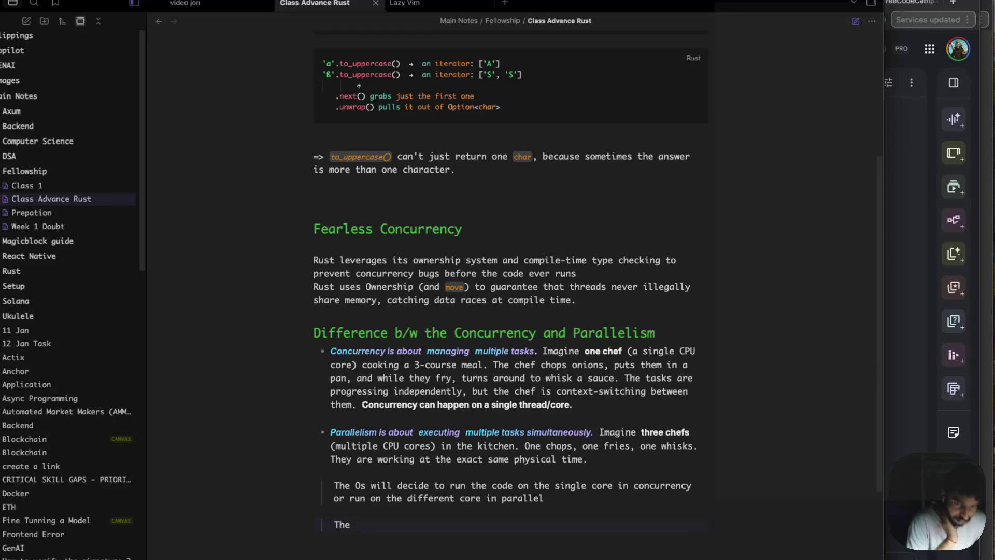
{"action": "type", "text": "differe"}
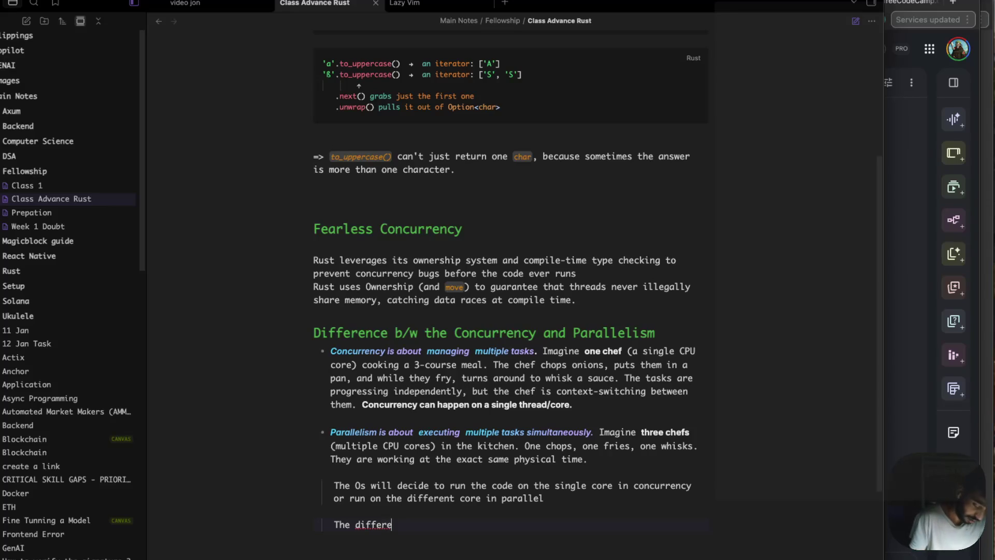
{"action": "key", "text": "BackSpace"}
{"action": "key", "text": "BackSpace"}
{"action": "key", "text": "BackSpace"}
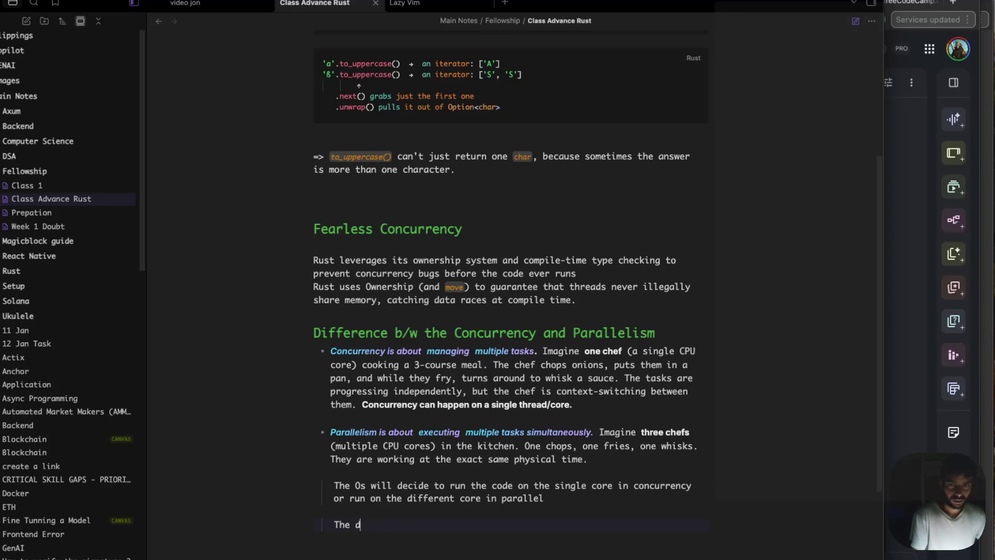
{"action": "key", "text": "BackSpace"}
{"action": "key", "text": "BackSpace"}
{"action": "key", "text": "BackSpace"}
{"action": "key", "text": "ctrl+v"}
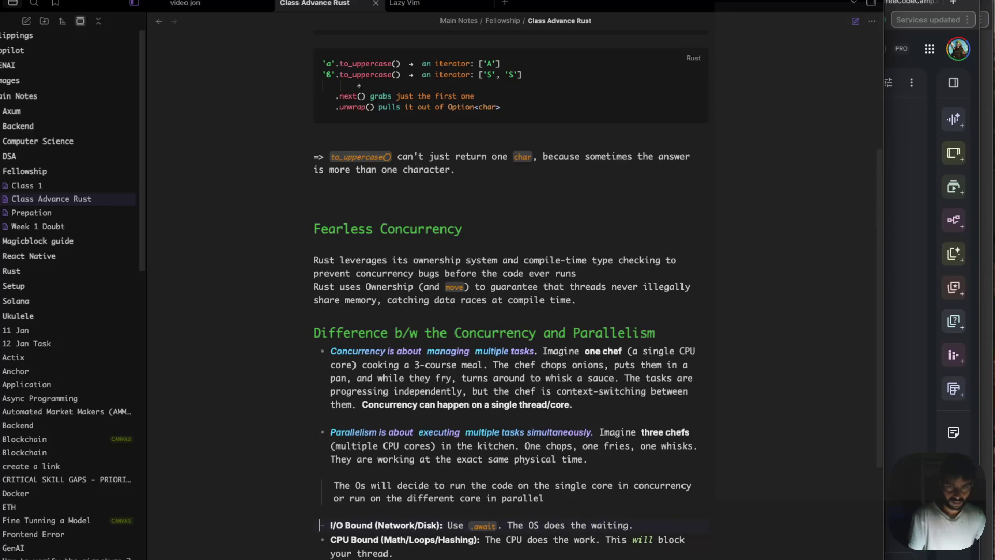
{"action": "type", "text": "-"}
{"action": "key", "text": "BackSpace"}
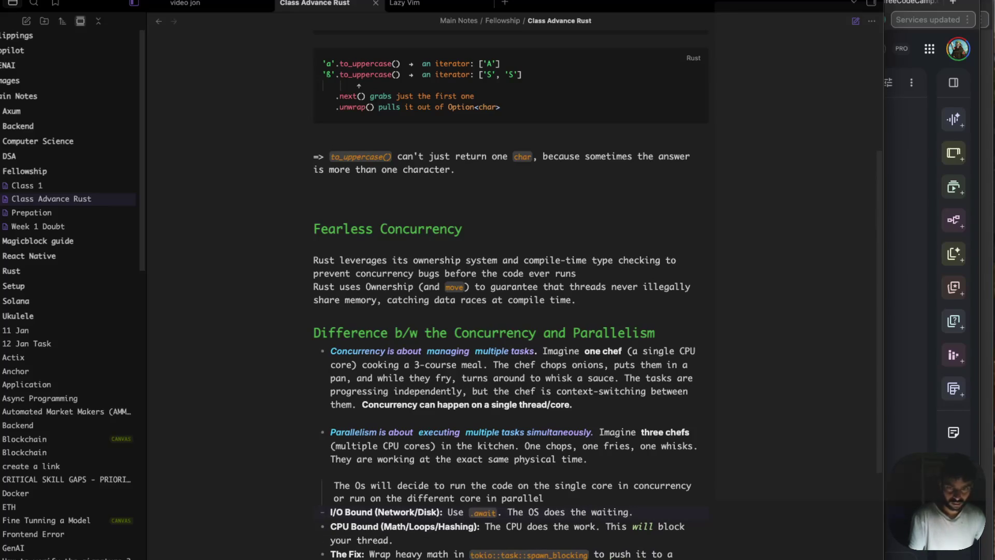
{"action": "key", "text": "BackSpace"}
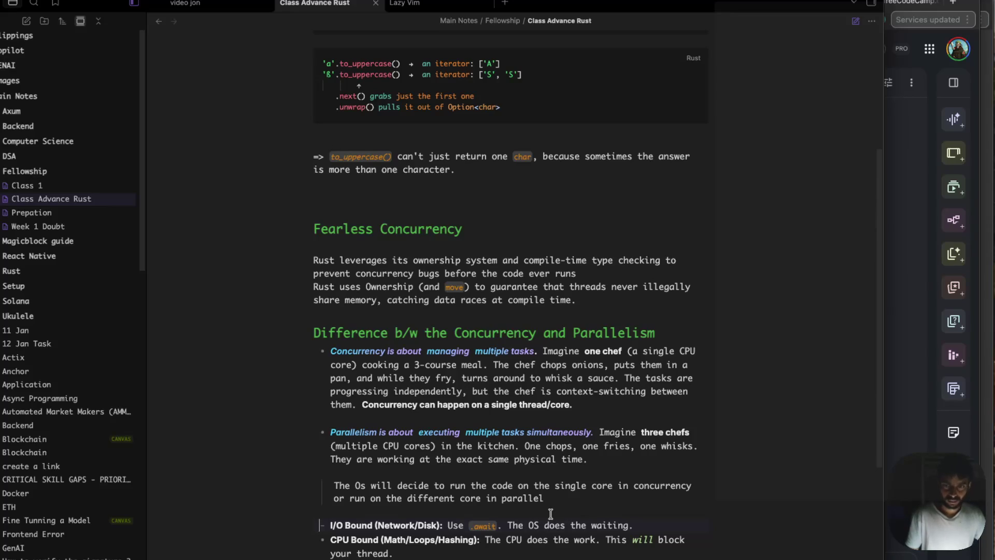
{"action": "scroll", "coordinate": [546, 506], "scroll_direction": "down", "scroll_amount": 1}
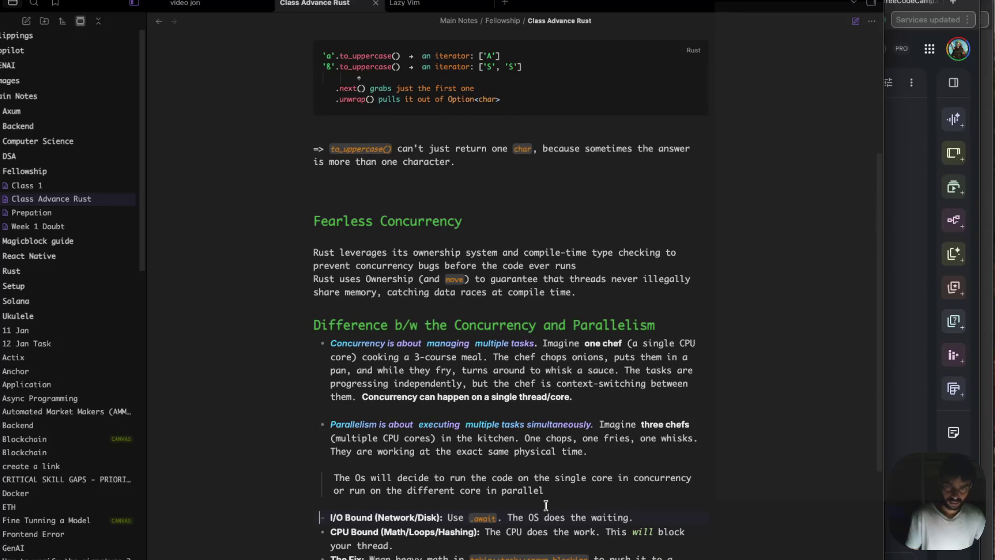
{"action": "scroll", "coordinate": [546, 506], "scroll_direction": "down", "scroll_amount": 2}
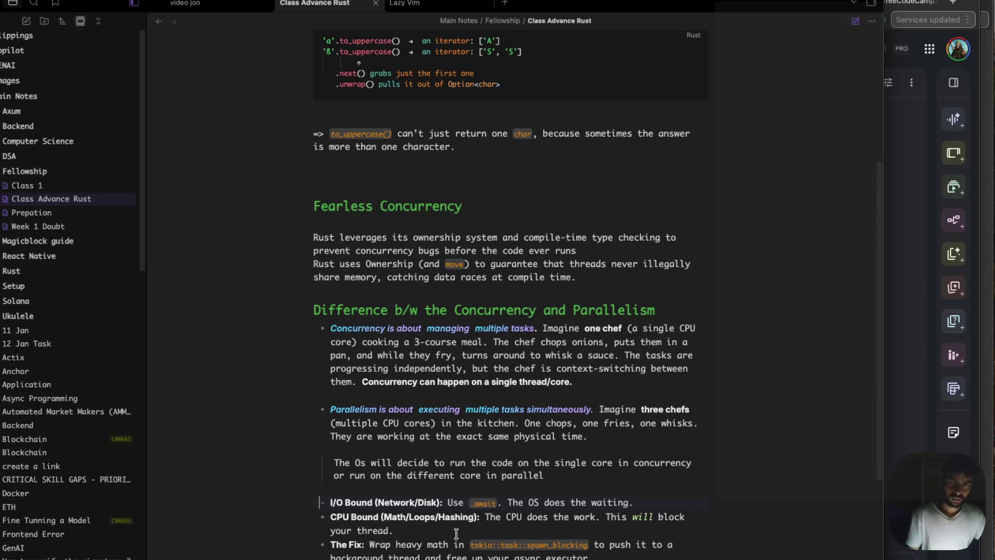
- Append 'To solve the blocking of the thread do the below.' to the CPU Bound bullet
{"action": "left_click", "coordinate": [390, 531]}
{"action": "type", "text": "To"}
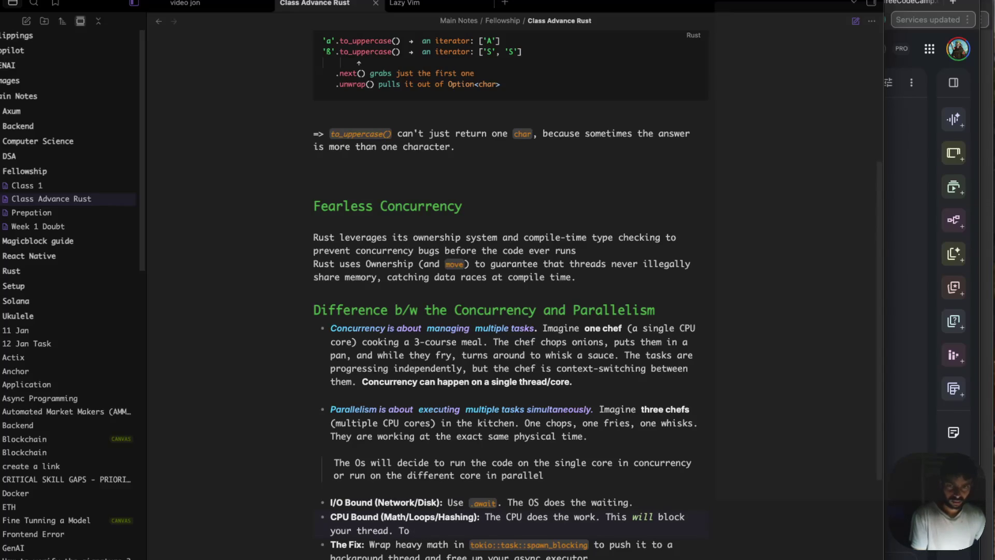
{"action": "type", "text": "unlo"}
{"action": "key", "text": "BackSpace"}
{"action": "key", "text": "BackSpace"}
{"action": "key", "text": "BackSpace"}
{"action": "type", "text": "solve the bl"}
{"action": "type", "text": "oking"}
{"action": "key", "text": "BackSpace"}
{"action": "key", "text": "BackSpace"}
{"action": "key", "text": "BackSpace"}
{"action": "type", "text": "ocking of the thredd do the b"}
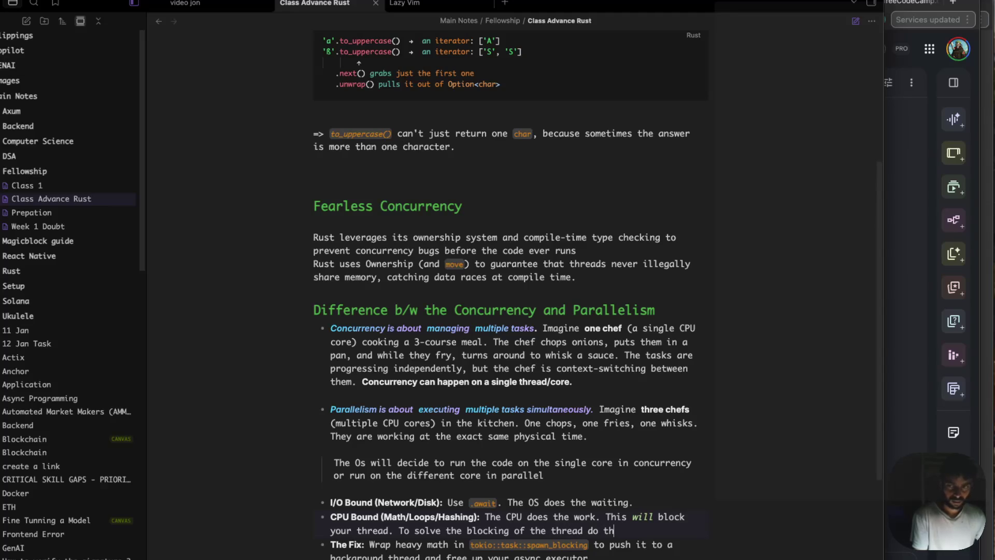
{"action": "type", "text": "elow."}
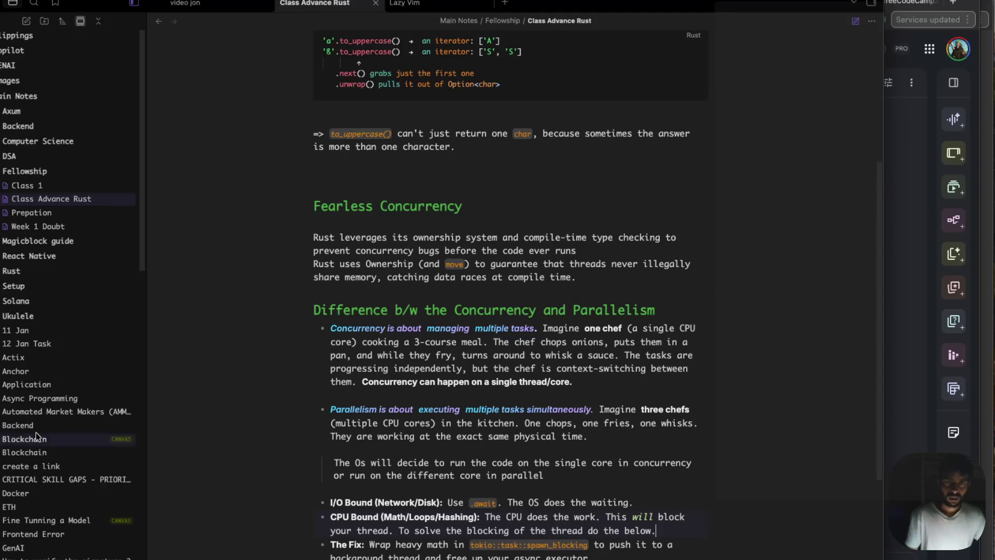
- Glance back at the NotebookLM answer, scrolling it slightly
{"action": "key", "text": "super+Tab"}
{"action": "scroll", "coordinate": [353, 277], "scroll_direction": "down", "scroll_amount": 3}
{"action": "key", "text": "super+Tab"}
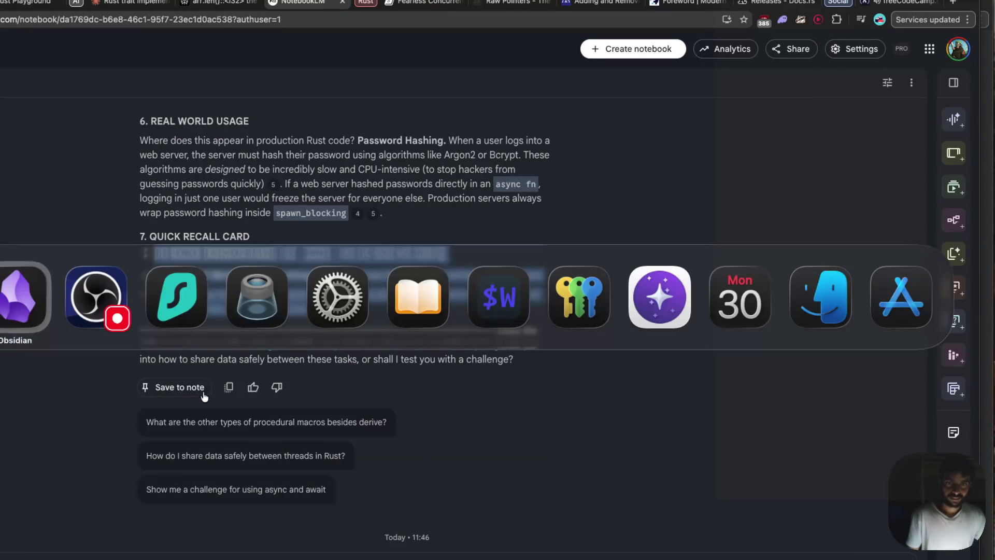
- Open The Rust Programming Language PDF from Books in Preview
{"action": "left_click", "coordinate": [415, 286]}
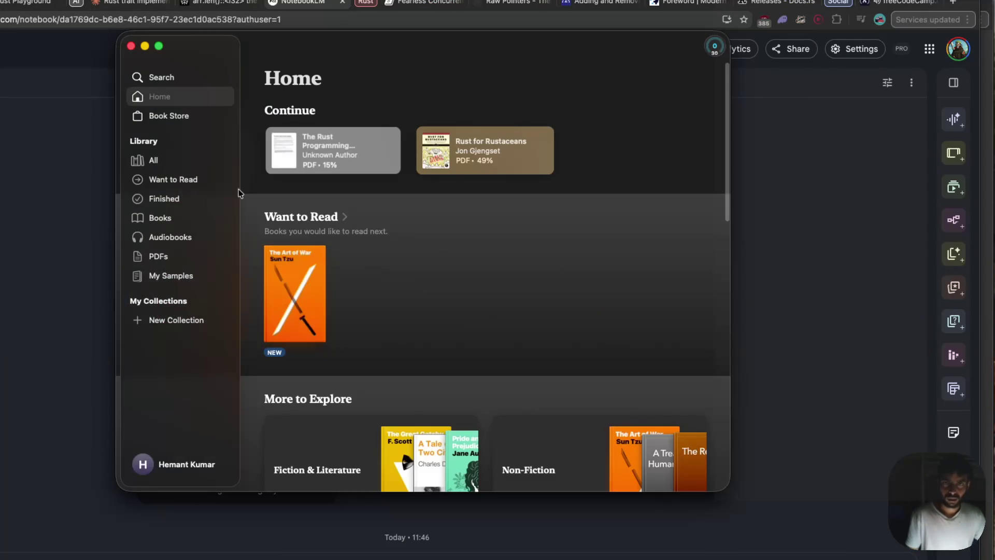
{"action": "key", "text": "super+Tab"}
{"action": "key", "text": "Escape"}
{"action": "left_click", "coordinate": [319, 155]}
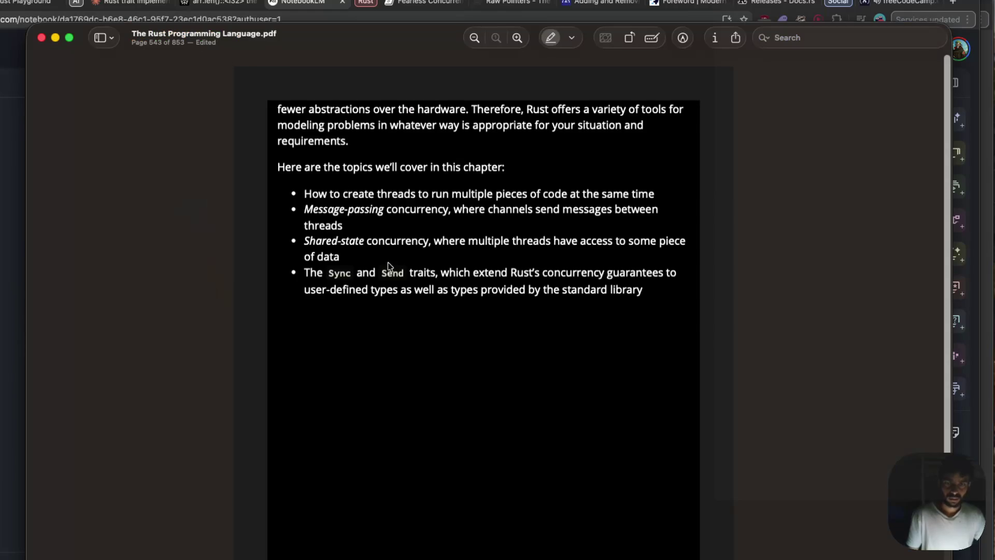
- On page 544, highlight the first sentence of 'Using Threads to Run Code Simultaneously', including 'current'
{"action": "key", "text": "Down"}
{"action": "key", "text": "Down"}
{"action": "key", "text": "Down"}
{"action": "key", "text": "Down"}
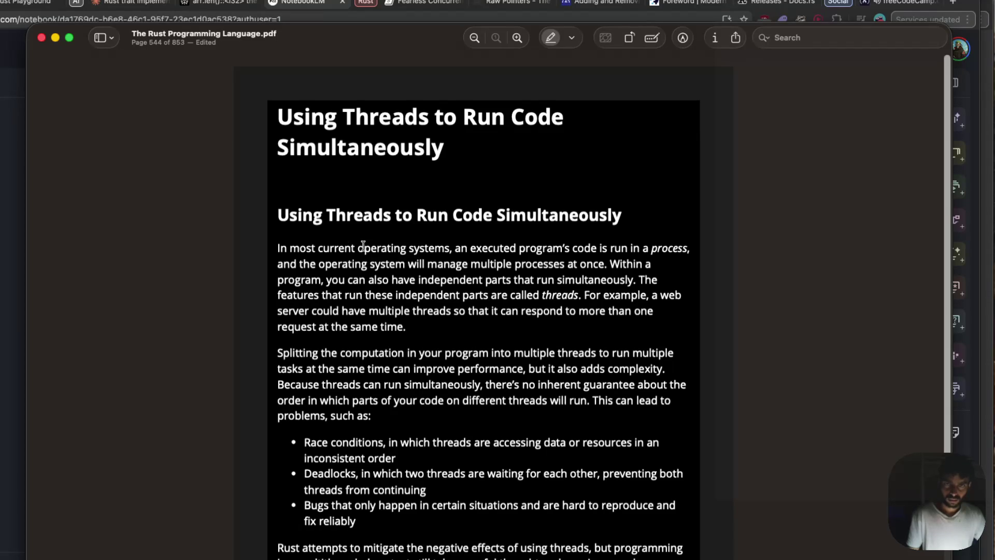
{"action": "mouse_move", "coordinate": [364, 248]}
{"action": "left_mouse_down"}
{"action": "mouse_move", "coordinate": [469, 249]}
{"action": "mouse_move", "coordinate": [455, 266]}
{"action": "mouse_move", "coordinate": [599, 266]}
{"action": "left_mouse_up"}
{"action": "left_click_drag", "start_coordinate": [318, 248], "coordinate": [365, 248]}
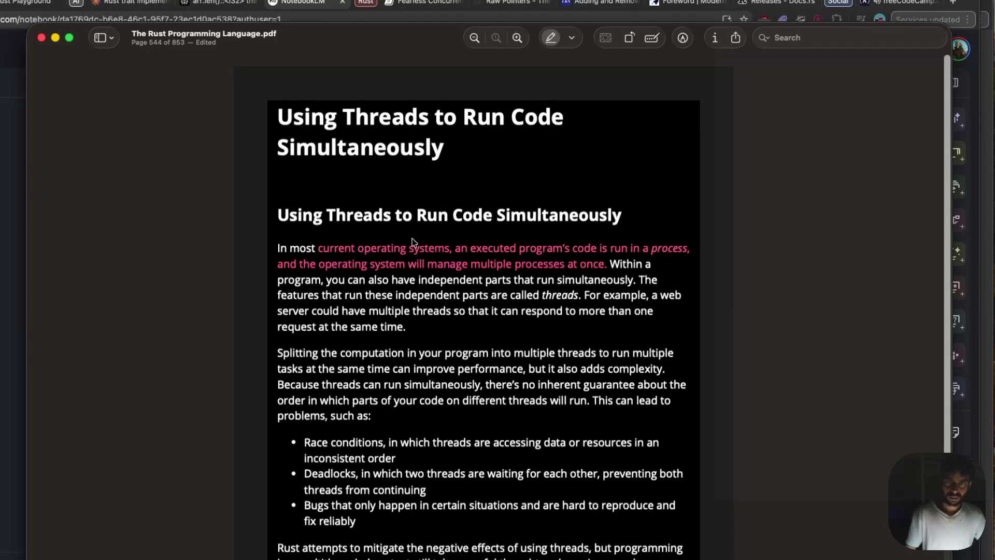
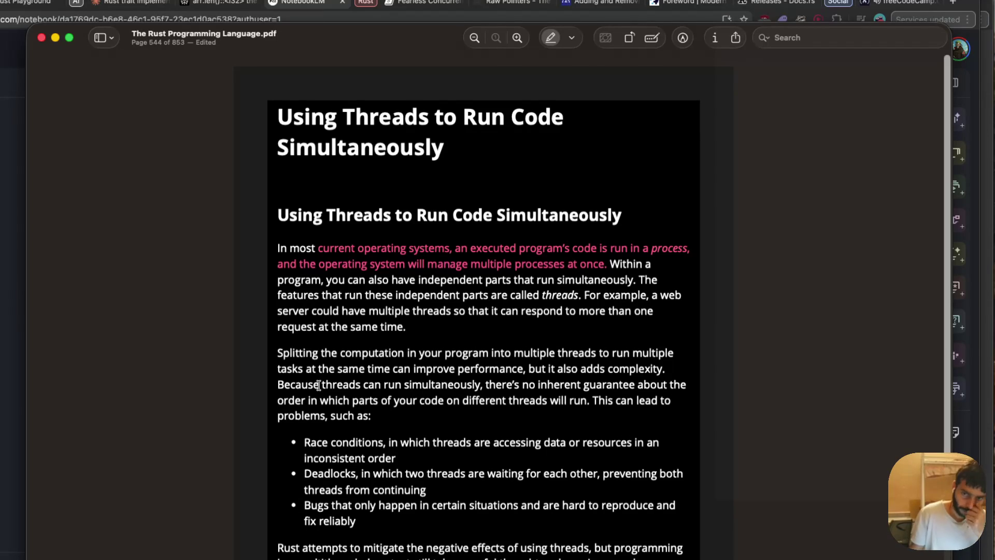
- Highlight in pink the sentence saying different threads have no guaranteed run order
{"action": "left_click_drag", "start_coordinate": [323, 385], "coordinate": [587, 405]}
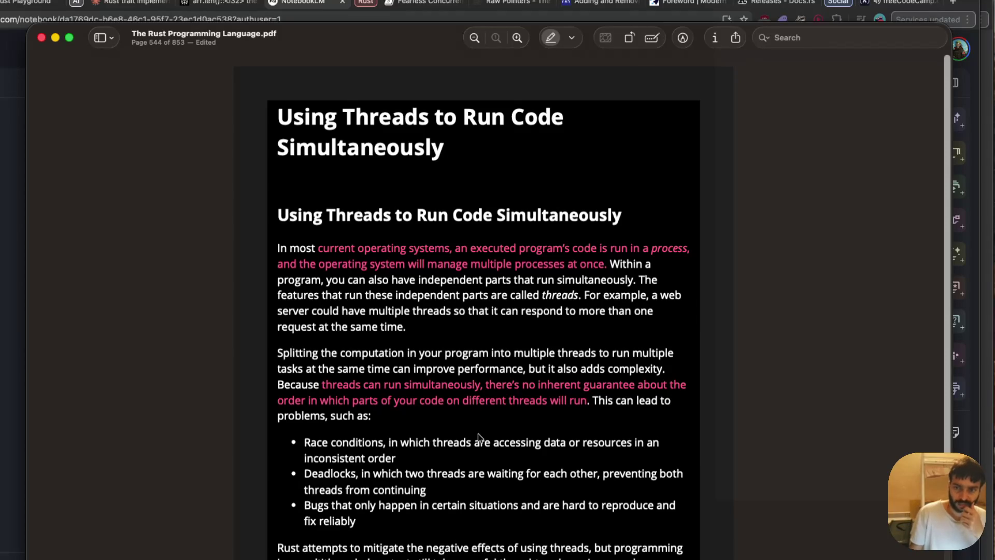
{"action": "scroll", "coordinate": [431, 380], "scroll_direction": "down", "scroll_amount": 1}
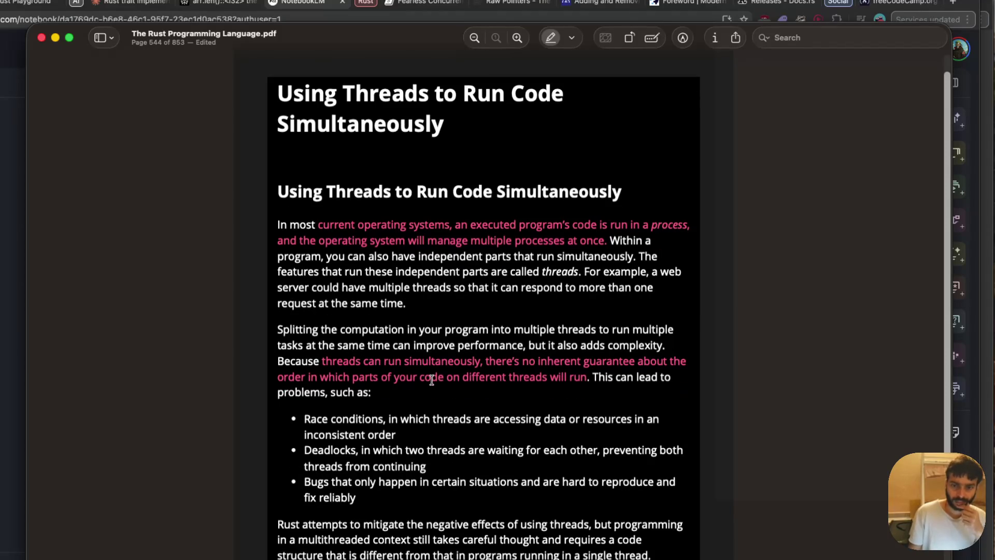
- Scroll through page 544 and advance to page 545 with Listing 16-1
{"action": "scroll", "coordinate": [432, 380], "scroll_direction": "down", "scroll_amount": 3}
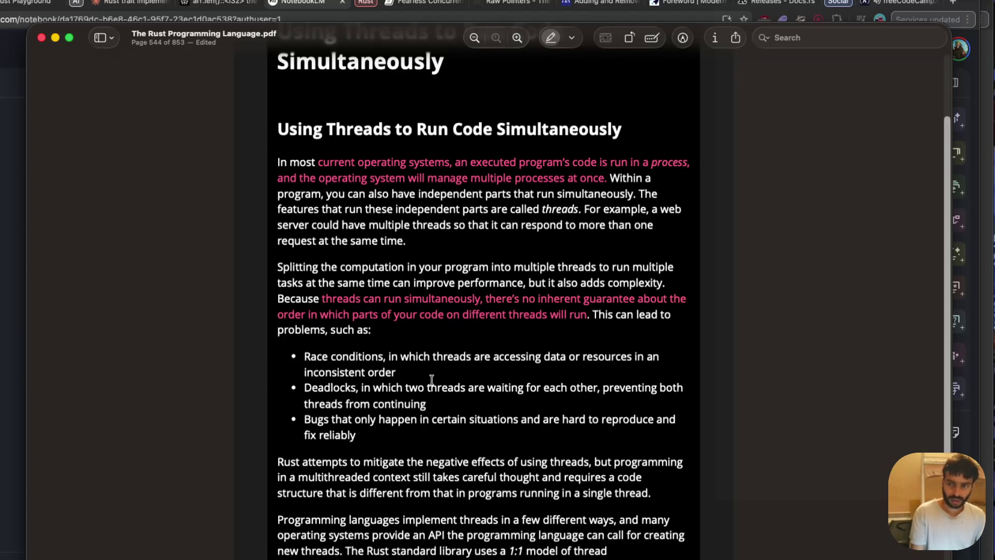
{"action": "scroll", "coordinate": [432, 380], "scroll_direction": "down", "scroll_amount": 3}
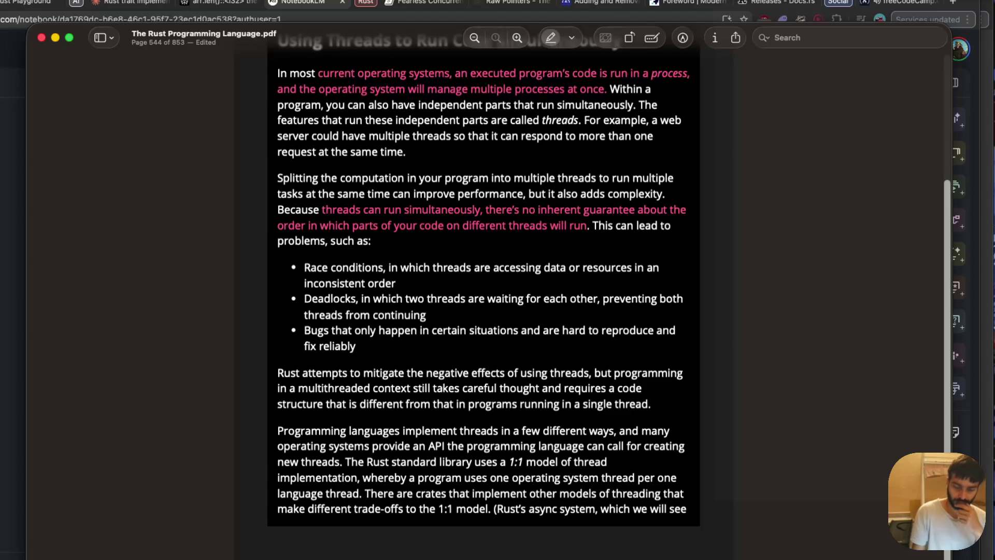
{"action": "key", "text": "Right"}
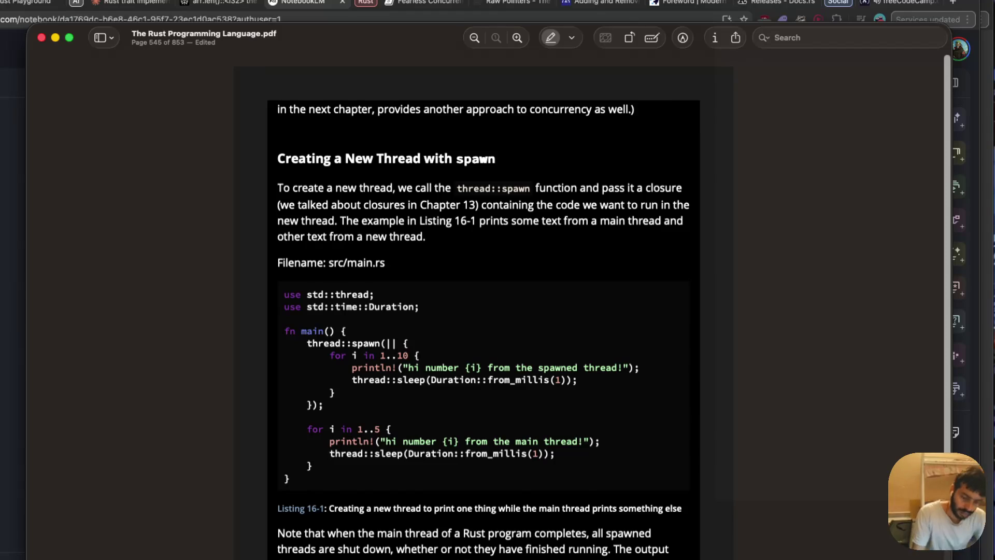
- Scroll back up to the bullet list of threading problems on page 544
{"action": "scroll", "coordinate": [484, 291], "scroll_direction": "up", "scroll_amount": 5}
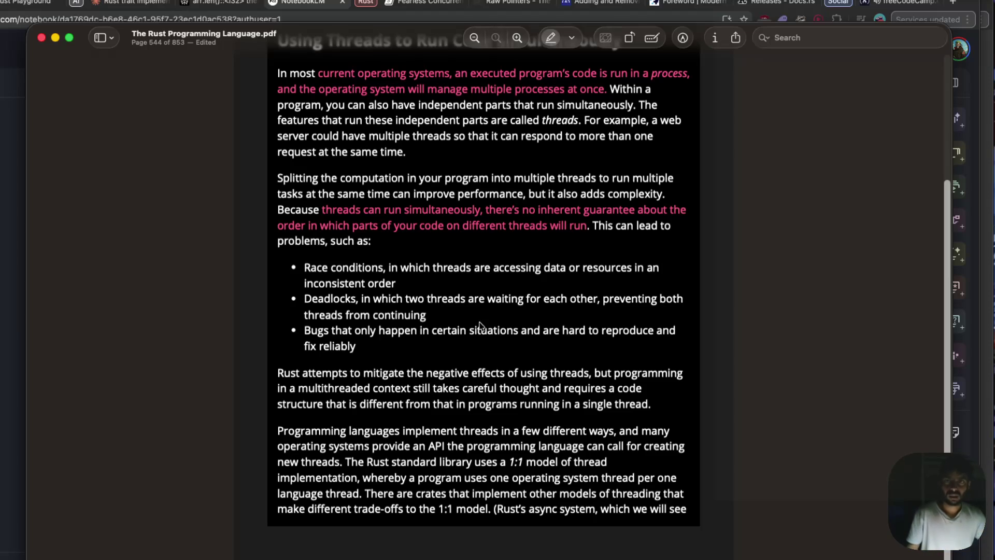
- Switch the highlighter to blue and highlight the threading-problem bullets, undoing a misplaced highlight
{"action": "left_click", "coordinate": [571, 37]}
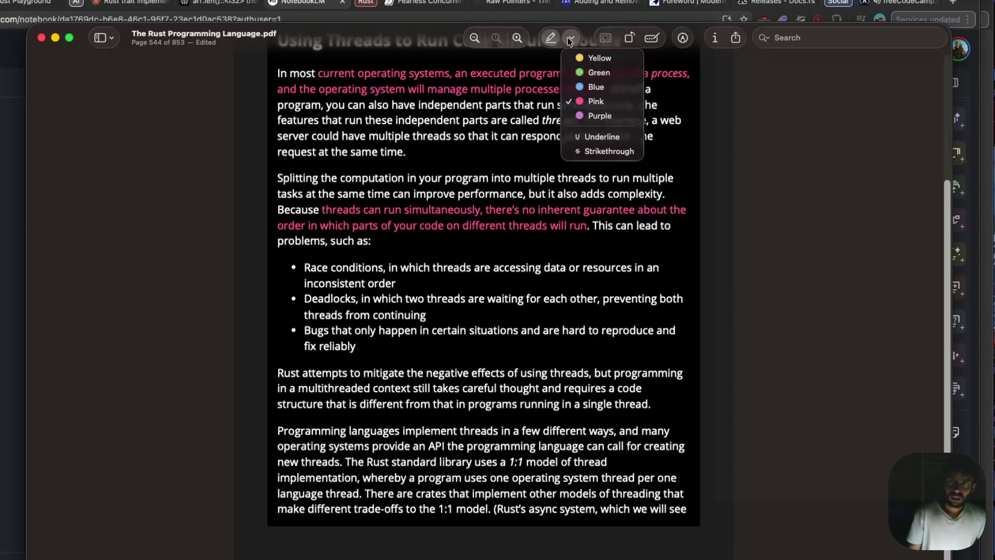
{"action": "left_click", "coordinate": [576, 89]}
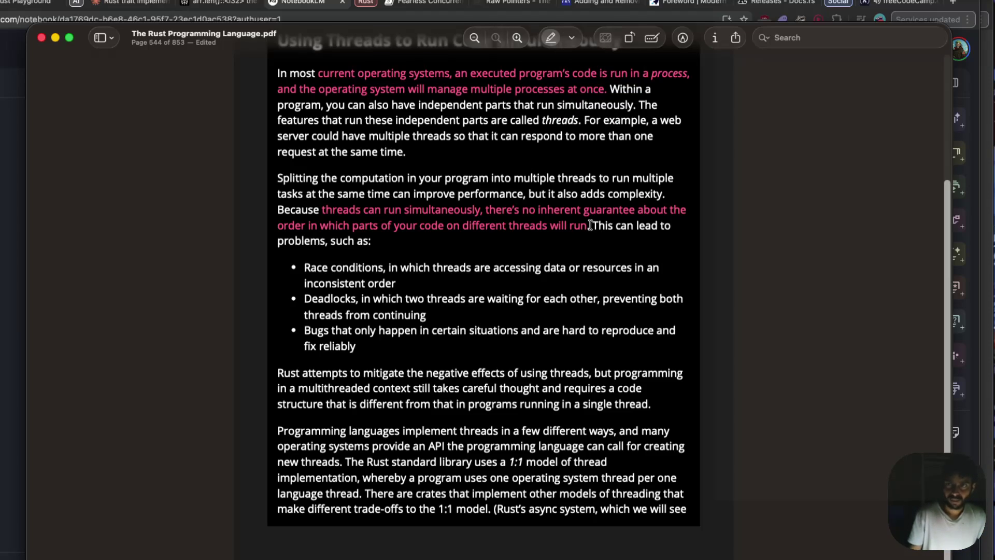
{"action": "mouse_move", "coordinate": [304, 266]}
{"action": "left_mouse_down"}
{"action": "mouse_move", "coordinate": [317, 269]}
{"action": "mouse_move", "coordinate": [361, 343]}
{"action": "left_mouse_up"}
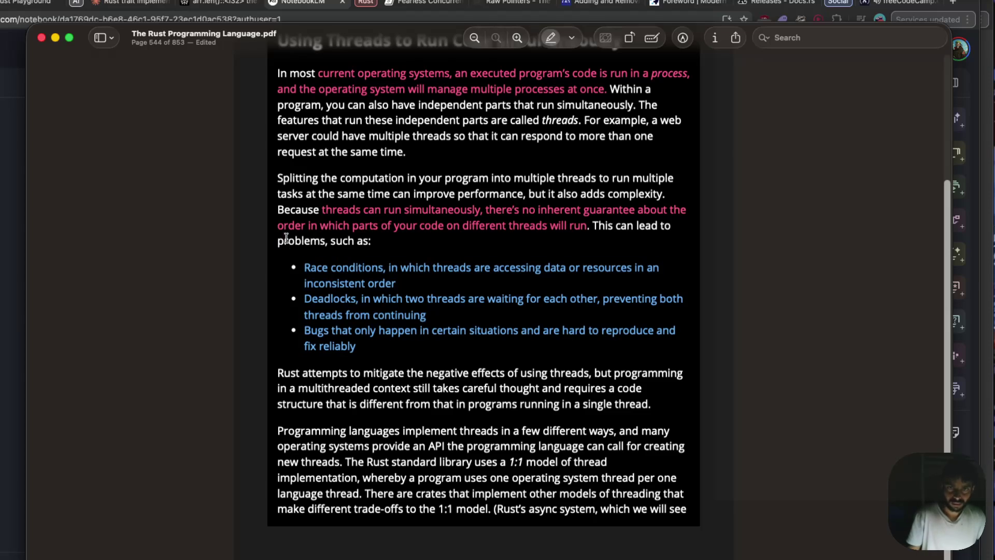
{"action": "left_click_drag", "start_coordinate": [371, 332], "coordinate": [316, 278]}
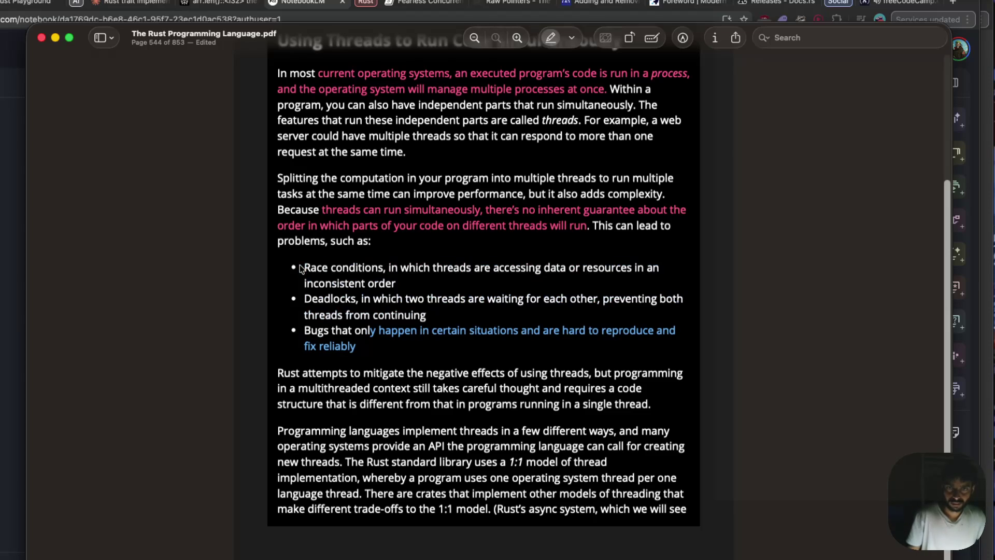
{"action": "left_click_drag", "start_coordinate": [356, 346], "coordinate": [369, 332]}
- Clear the stray text selections left around the word 'only'
{"action": "left_click", "coordinate": [370, 334]}
{"action": "left_click", "coordinate": [368, 329]}
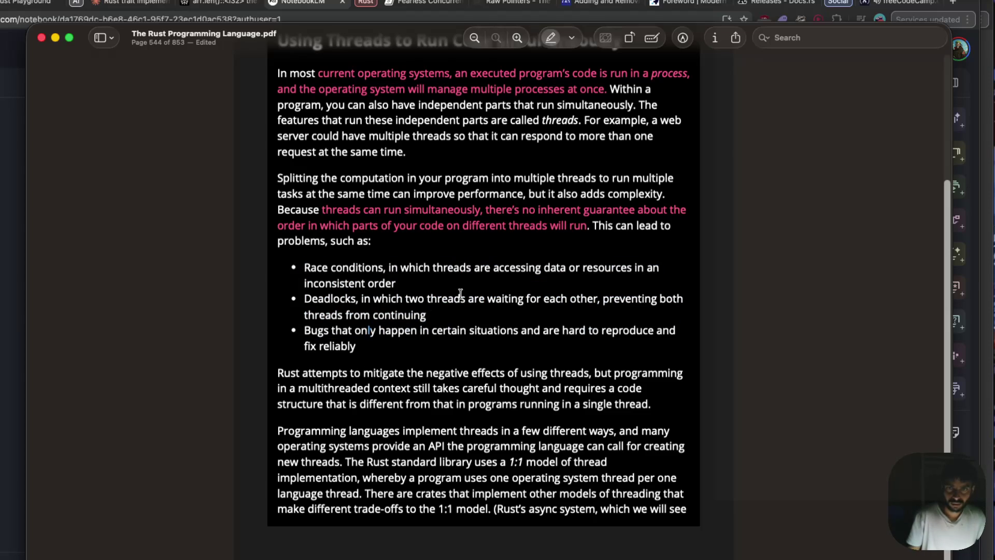
{"action": "left_click", "coordinate": [372, 334]}
{"action": "left_click_drag", "start_coordinate": [376, 332], "coordinate": [368, 331]}
{"action": "left_click", "coordinate": [369, 331]}
- Highlight 'problems, such as:' through all three bullets in blue, then return to NotebookLM
{"action": "mouse_move", "coordinate": [278, 241]}
{"action": "left_mouse_down"}
{"action": "mouse_move", "coordinate": [289, 241]}
{"action": "mouse_move", "coordinate": [370, 352]}
{"action": "left_mouse_up"}
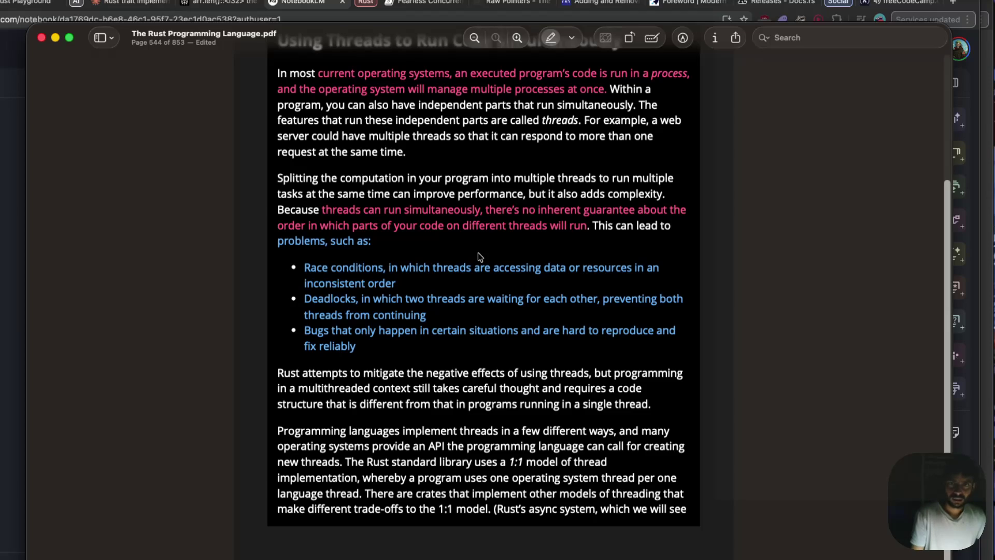
{"action": "mouse_move", "coordinate": [303, 269]}
{"action": "left_mouse_down"}
{"action": "mouse_move", "coordinate": [409, 269]}
{"action": "mouse_move", "coordinate": [297, 271]}
{"action": "left_mouse_up"}
{"action": "left_click", "coordinate": [406, 285]}
{"action": "left_click", "coordinate": [298, 271]}
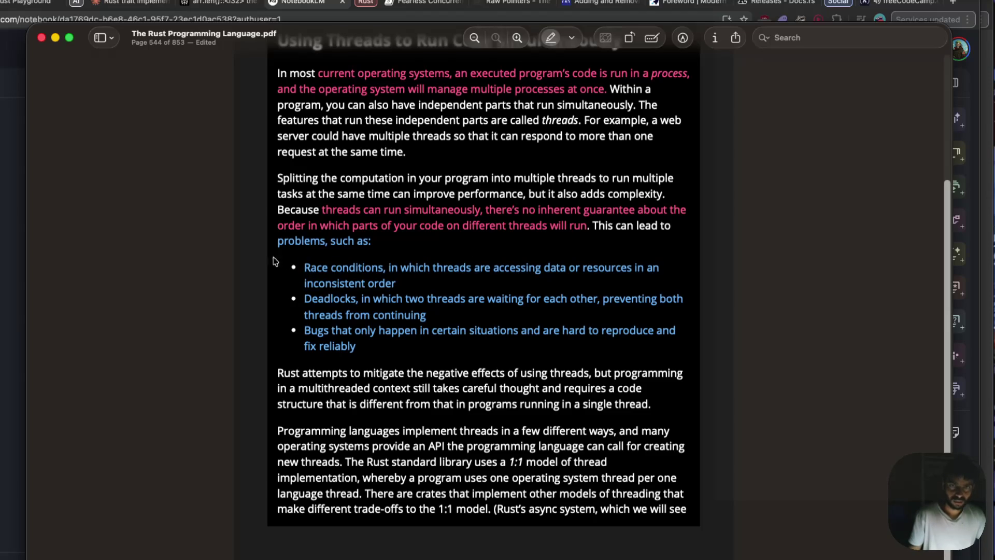
{"action": "left_click", "coordinate": [25, 248]}
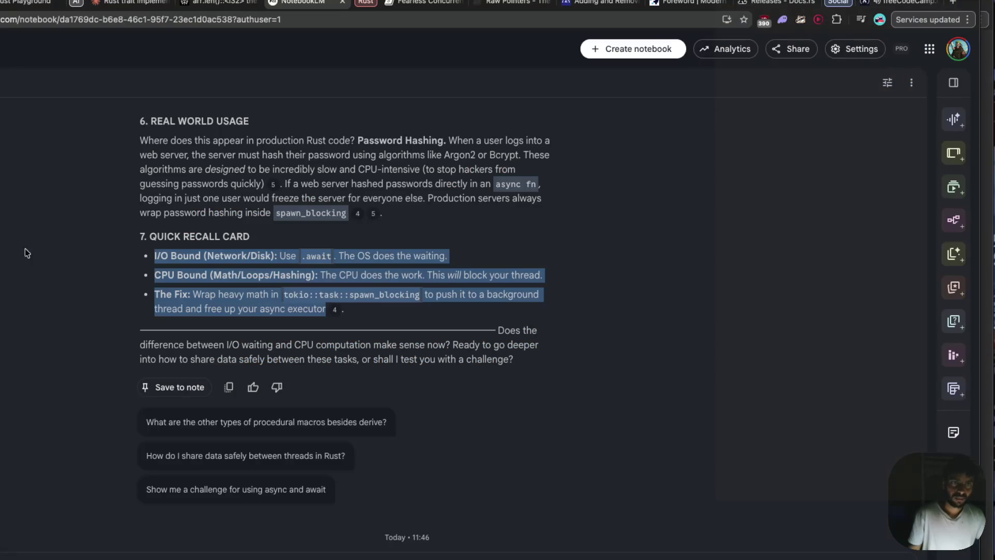
- Clear the old recall-card text from the NotebookLM chat box
{"action": "left_click", "coordinate": [245, 549]}
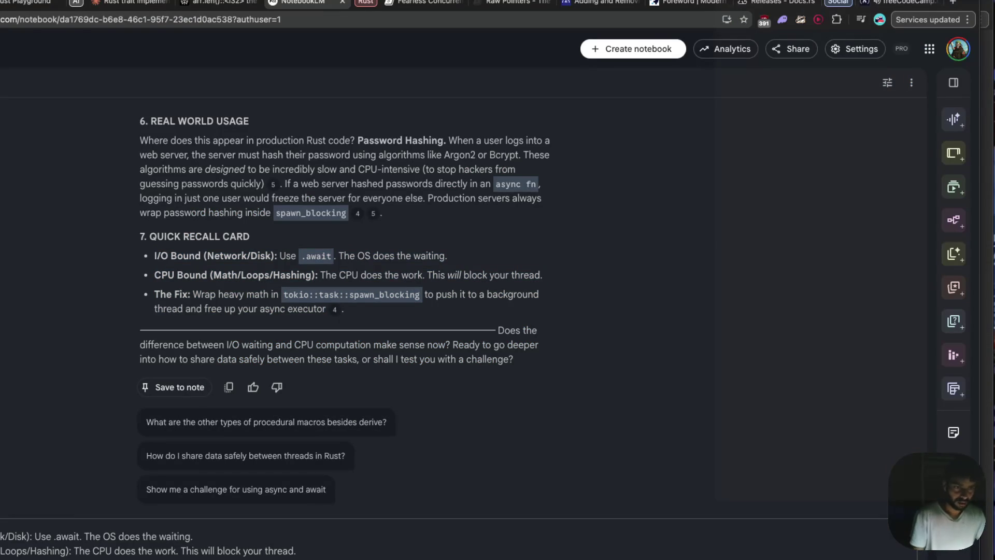
{"action": "key", "text": "ctrl+a"}
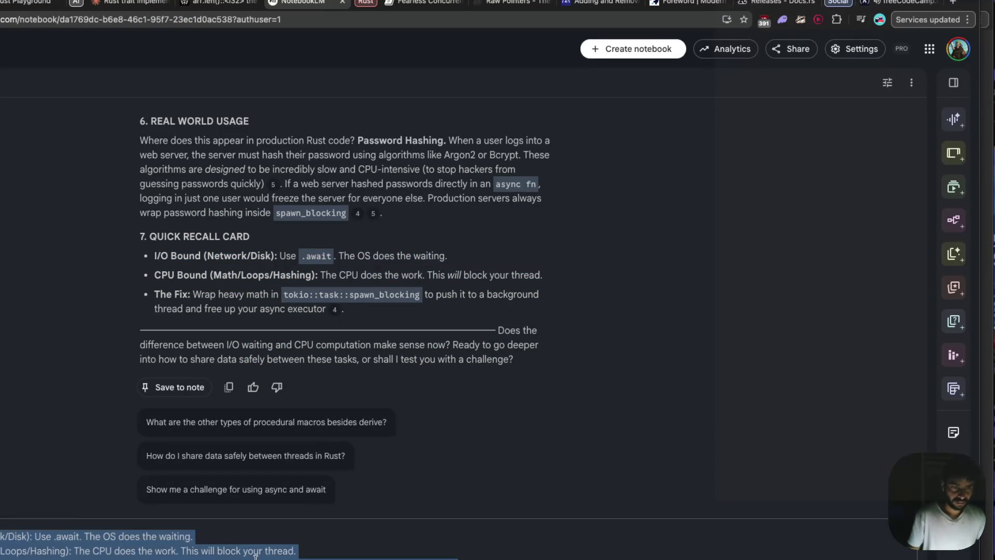
{"action": "key", "text": "ctrl+v"}
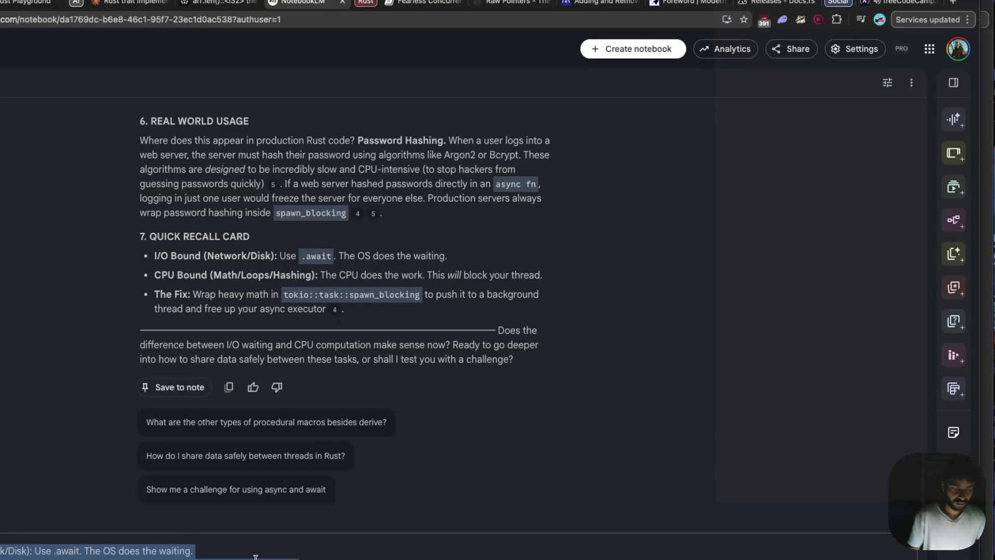
{"action": "key", "text": "Return"}
- Copy the Race conditions bullet from the PDF with highlighting off, then return to NotebookLM
{"action": "key", "text": "super+Tab"}
{"action": "mouse_move", "coordinate": [409, 268]}
{"action": "left_mouse_down"}
{"action": "mouse_move", "coordinate": [297, 269]}
{"action": "mouse_move", "coordinate": [404, 289]}
{"action": "left_mouse_up"}
{"action": "left_click", "coordinate": [552, 38]}
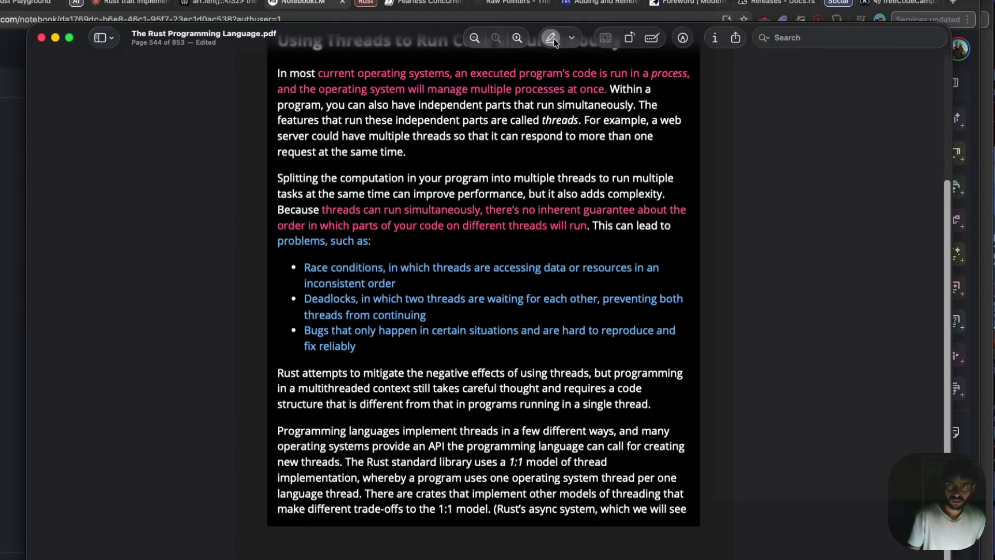
{"action": "left_click_drag", "start_coordinate": [305, 269], "coordinate": [404, 284]}
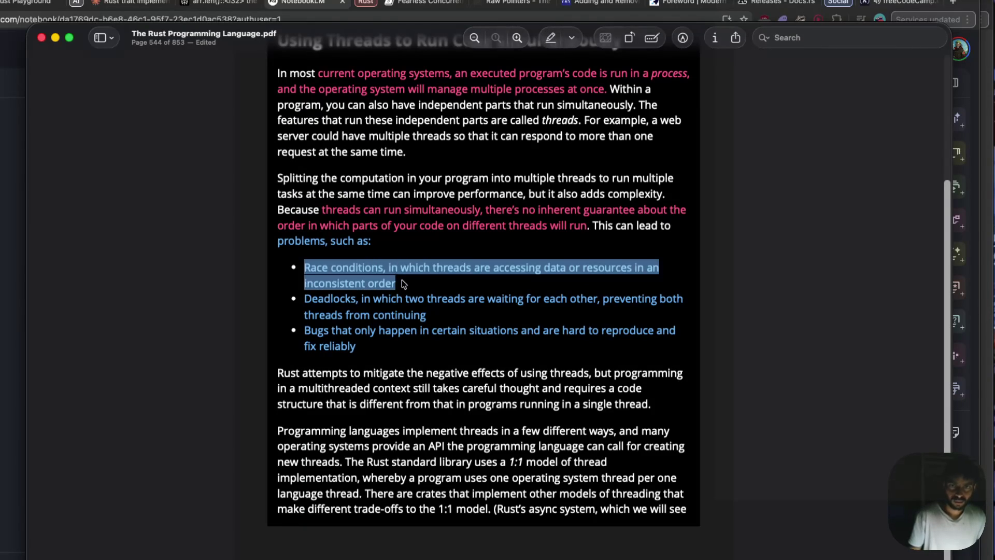
{"action": "key", "text": "super+Tab"}
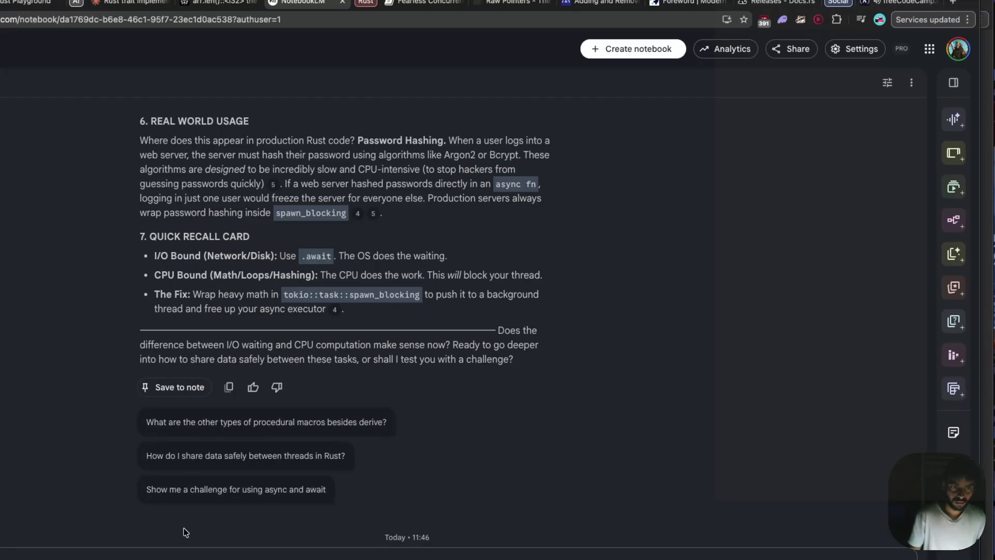
- Paste the Race conditions bullet and ask how race conditions cause inconsistent order
{"action": "key", "text": "ctrl+v"}
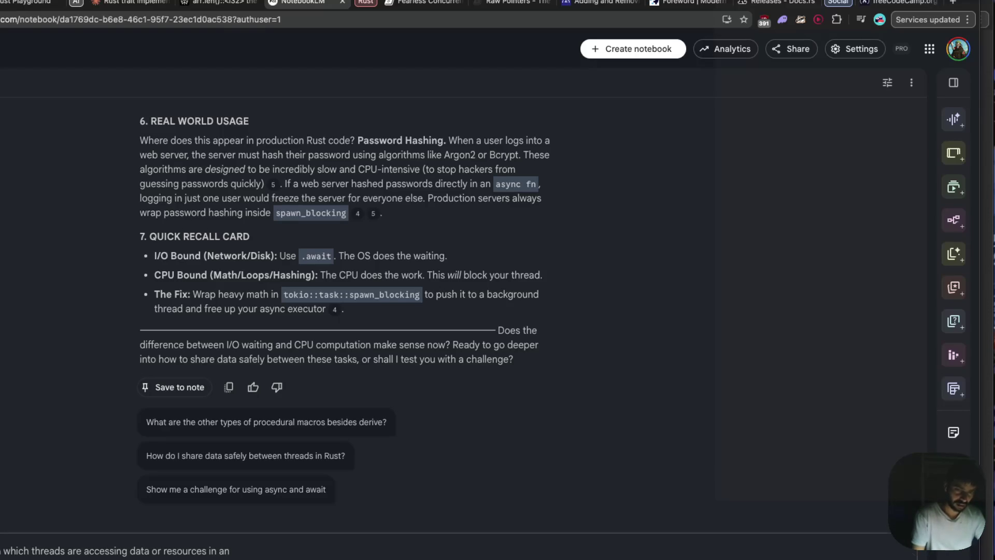
{"action": "key", "text": "Return"}
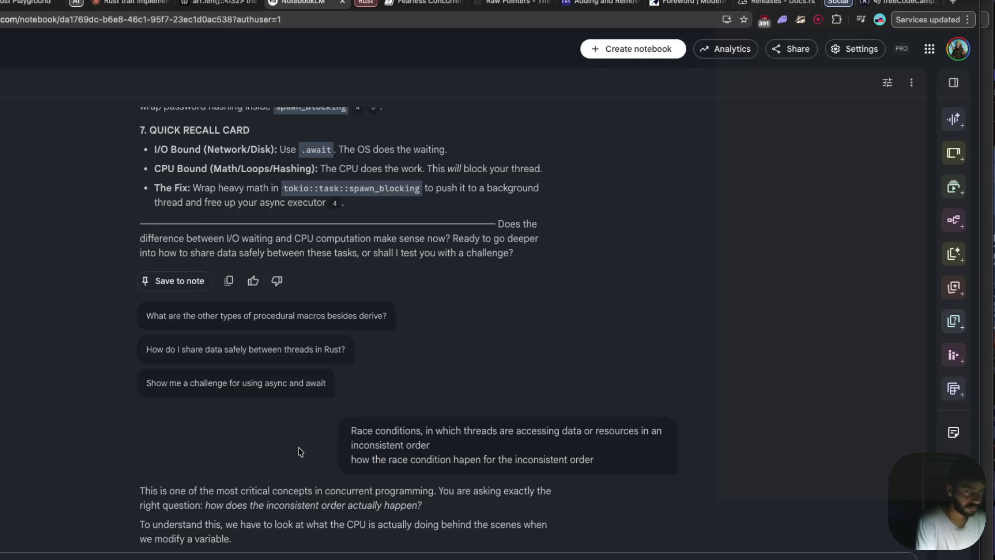
{"action": "scroll", "coordinate": [304, 432], "scroll_direction": "down", "scroll_amount": 3}
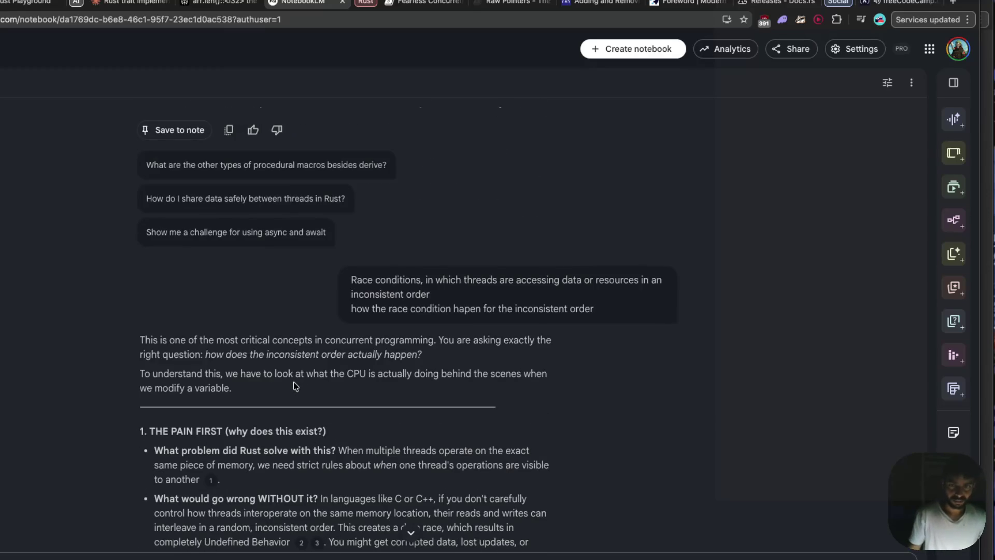
{"action": "left_click_drag", "start_coordinate": [182, 356], "coordinate": [202, 355]}
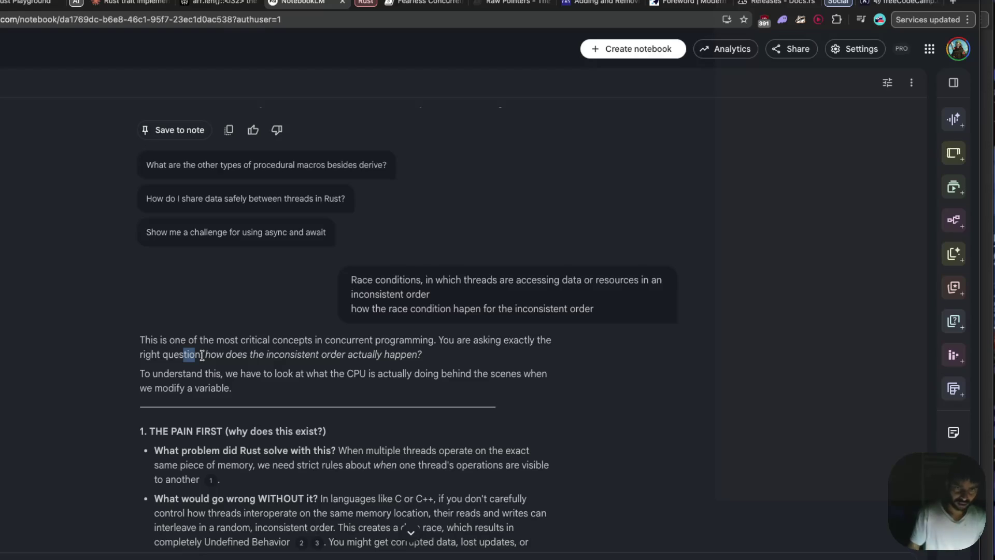
- Scroll down the answer, deselecting stray text, to the two-chefs Shared Notepad Analogy
{"action": "scroll", "coordinate": [202, 356], "scroll_direction": "down", "scroll_amount": 1}
{"action": "scroll", "coordinate": [202, 355], "scroll_direction": "down", "scroll_amount": 2}
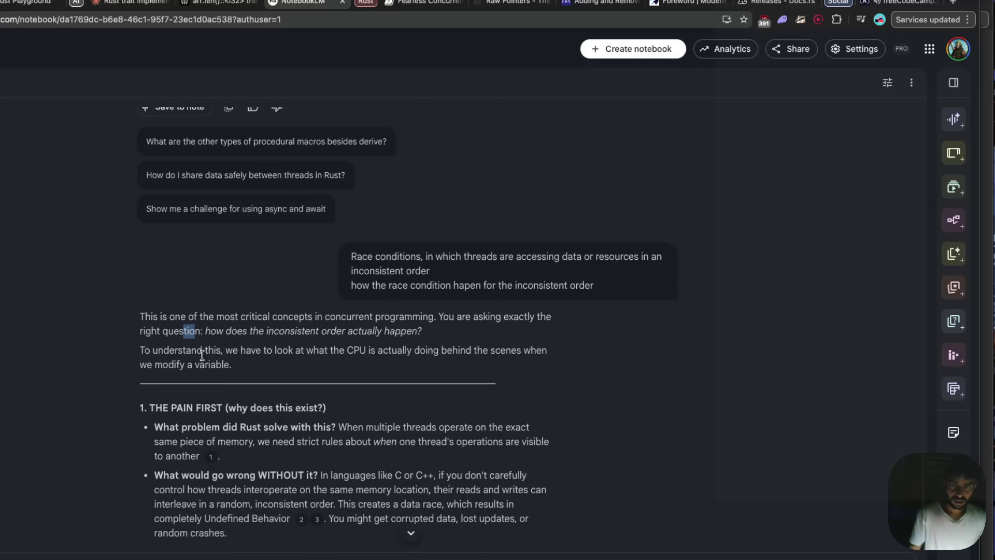
{"action": "scroll", "coordinate": [202, 355], "scroll_direction": "down", "scroll_amount": 4}
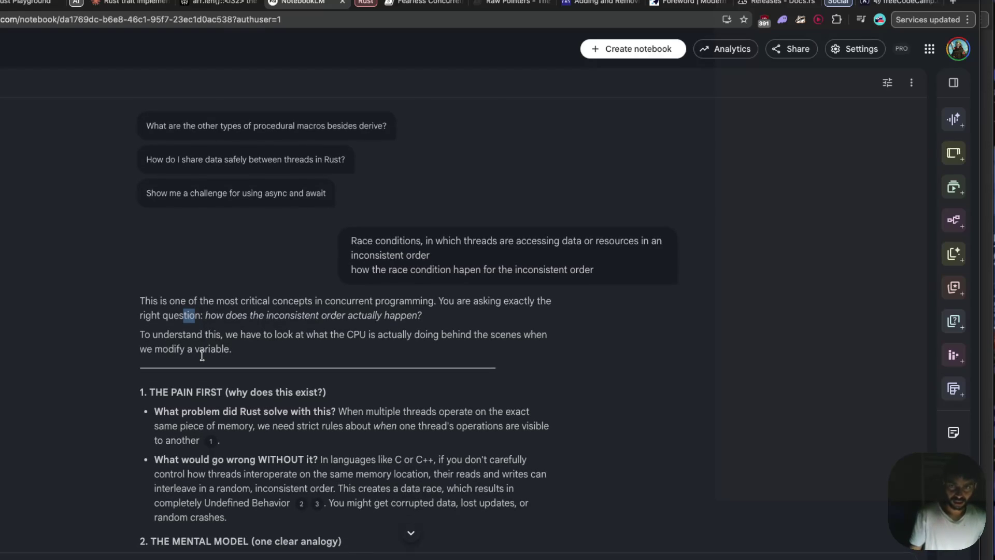
{"action": "left_click", "coordinate": [143, 350]}
{"action": "scroll", "coordinate": [144, 350], "scroll_direction": "down", "scroll_amount": 2}
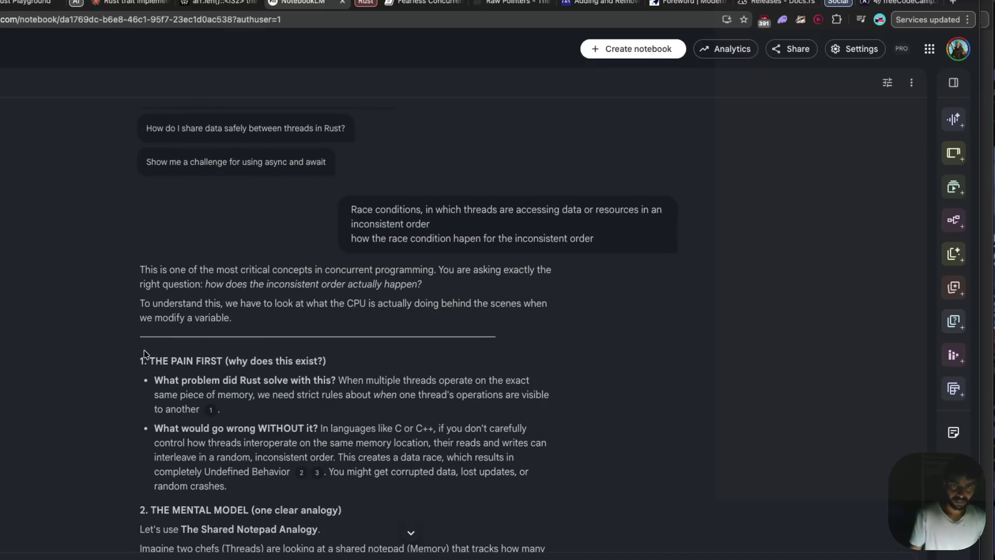
{"action": "scroll", "coordinate": [144, 354], "scroll_direction": "down", "scroll_amount": 1}
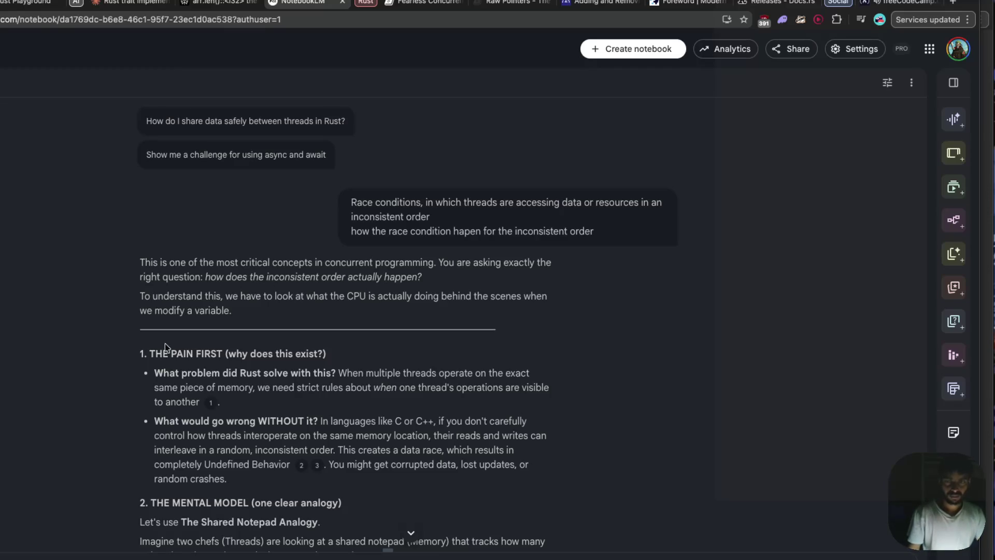
{"action": "scroll", "coordinate": [210, 343], "scroll_direction": "down", "scroll_amount": 1}
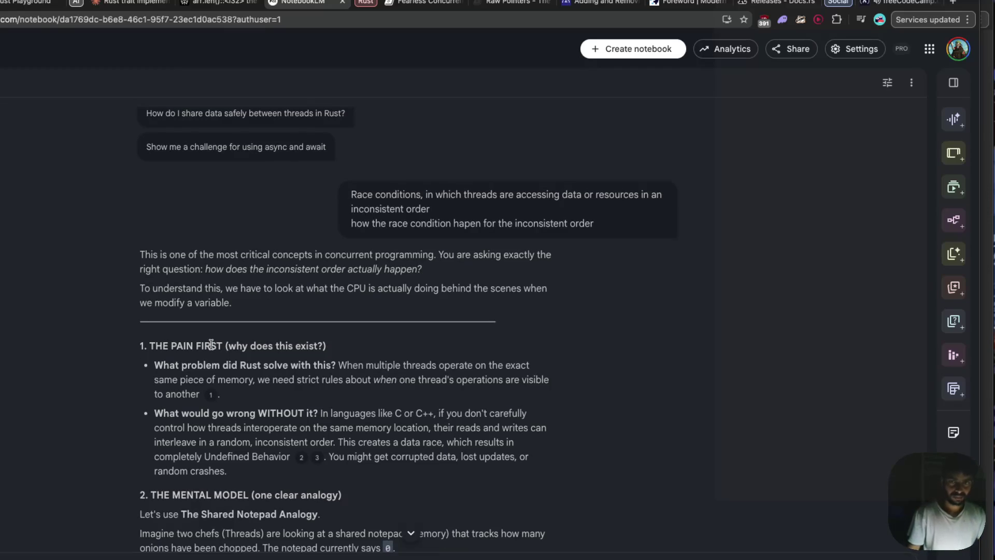
{"action": "scroll", "coordinate": [211, 344], "scroll_direction": "down", "scroll_amount": 1}
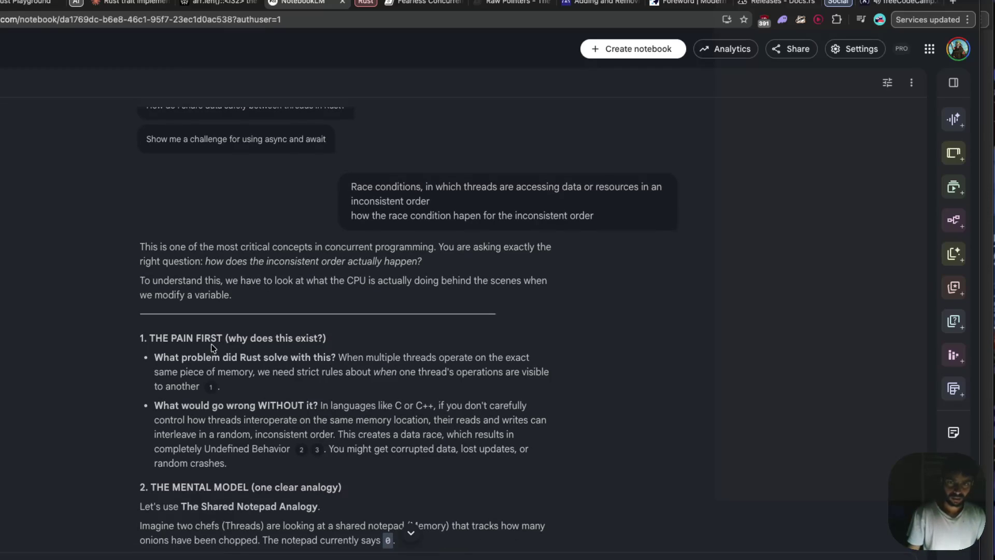
{"action": "scroll", "coordinate": [211, 343], "scroll_direction": "down", "scroll_amount": 3}
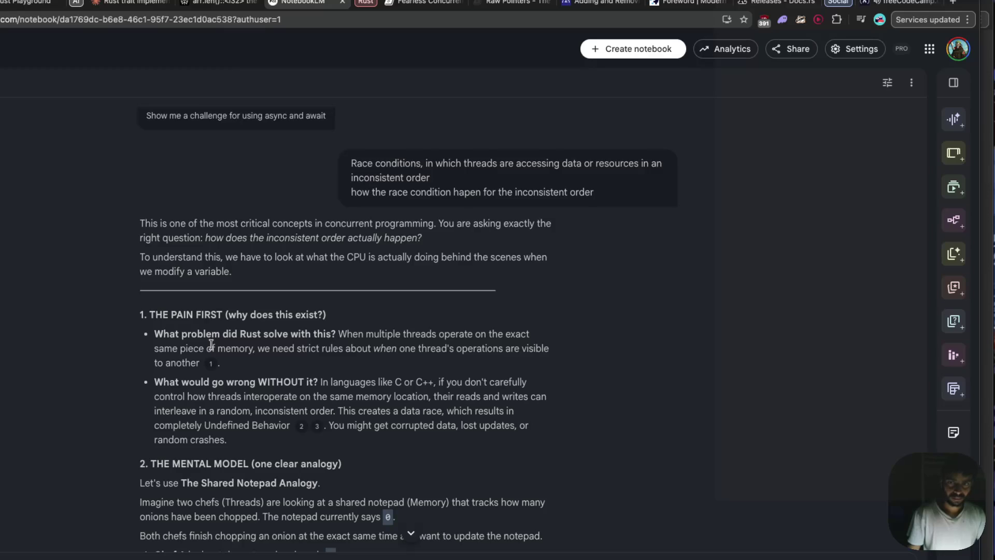
{"action": "scroll", "coordinate": [211, 344], "scroll_direction": "down", "scroll_amount": 4}
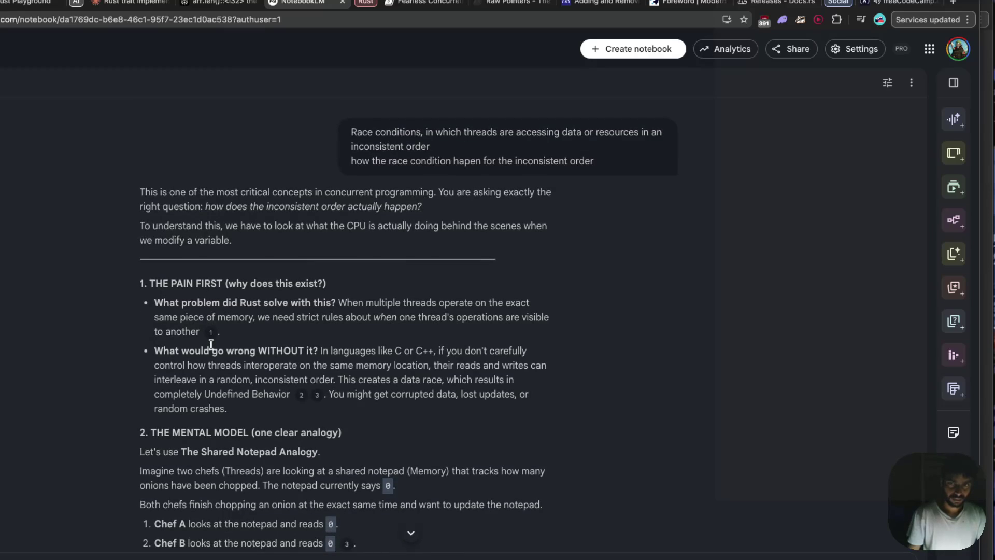
{"action": "scroll", "coordinate": [211, 344], "scroll_direction": "down", "scroll_amount": 2}
{"action": "scroll", "coordinate": [211, 345], "scroll_direction": "down", "scroll_amount": 1}
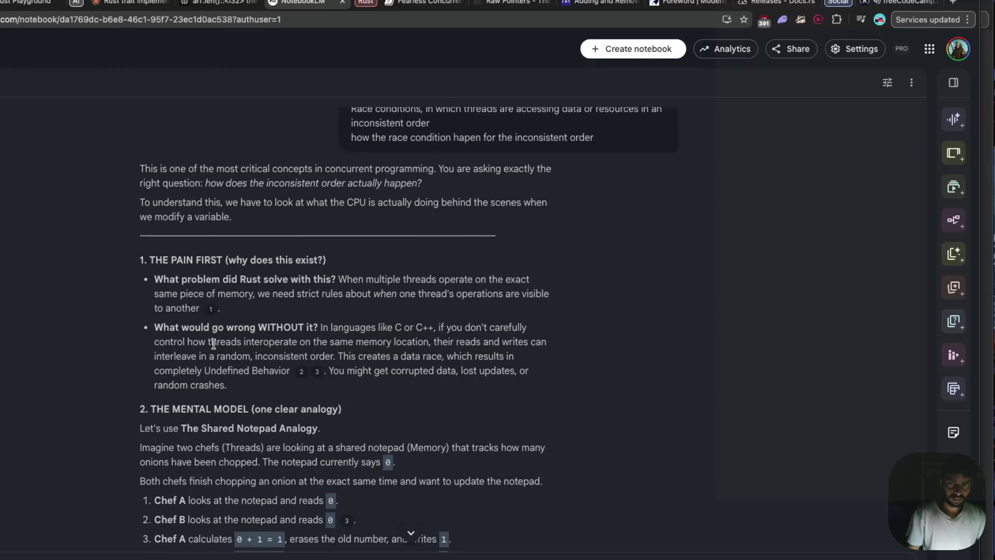
{"action": "scroll", "coordinate": [213, 344], "scroll_direction": "down", "scroll_amount": 1}
{"action": "scroll", "coordinate": [213, 344], "scroll_direction": "down", "scroll_amount": 4}
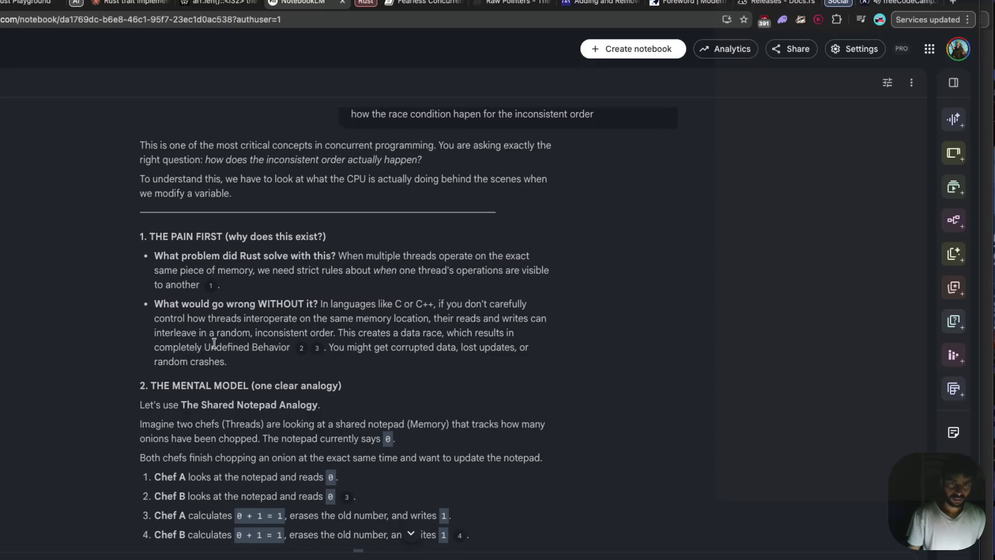
{"action": "scroll", "coordinate": [214, 343], "scroll_direction": "down", "scroll_amount": 4}
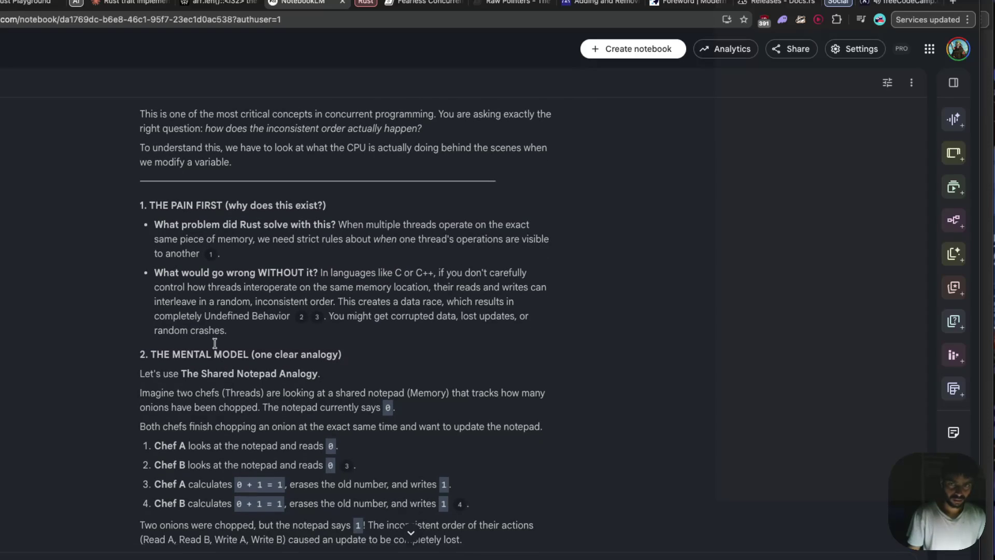
{"action": "scroll", "coordinate": [215, 344], "scroll_direction": "down", "scroll_amount": 2}
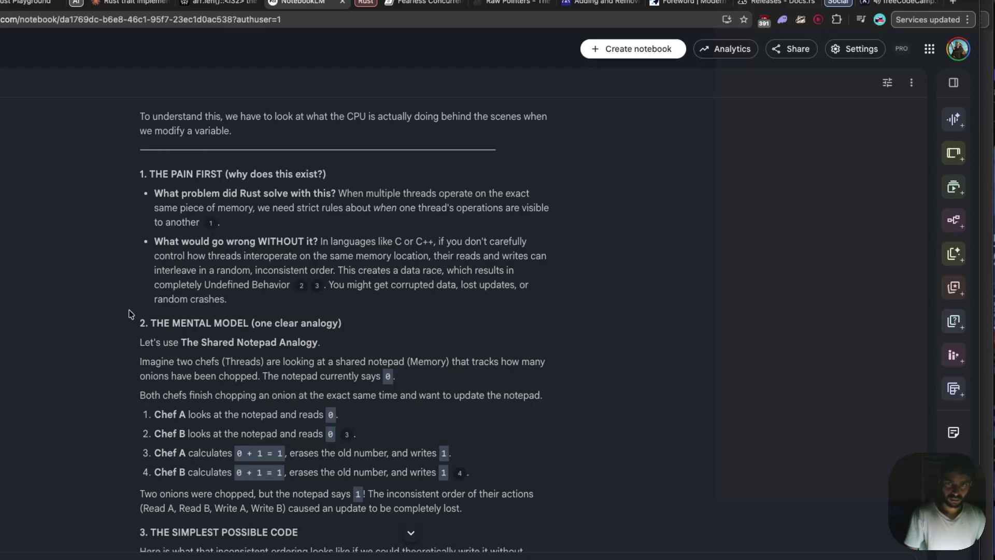
- Scroll past the Build It Up load/store code to the Mutex and Atomics fixes
{"action": "scroll", "coordinate": [130, 314], "scroll_direction": "down", "scroll_amount": 1}
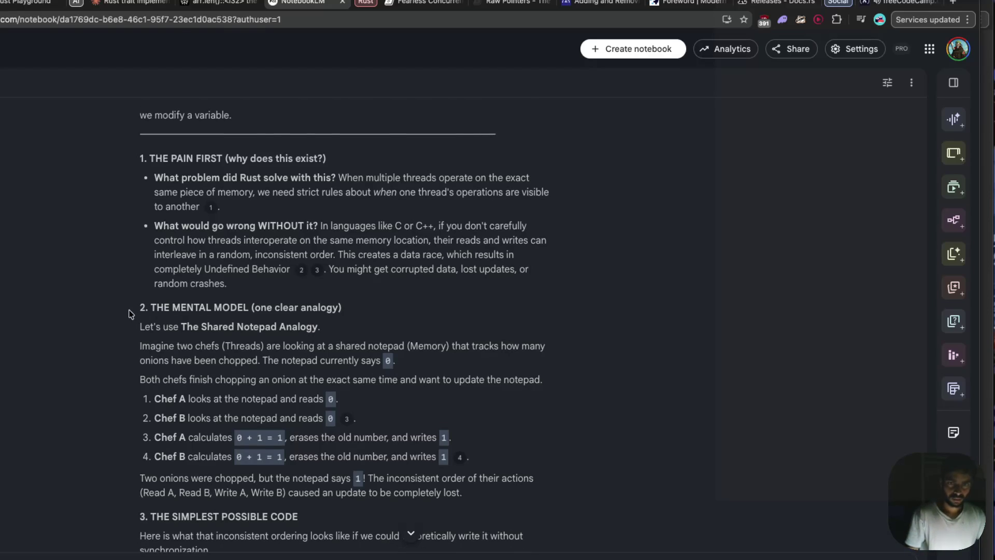
{"action": "scroll", "coordinate": [130, 314], "scroll_direction": "down", "scroll_amount": 2}
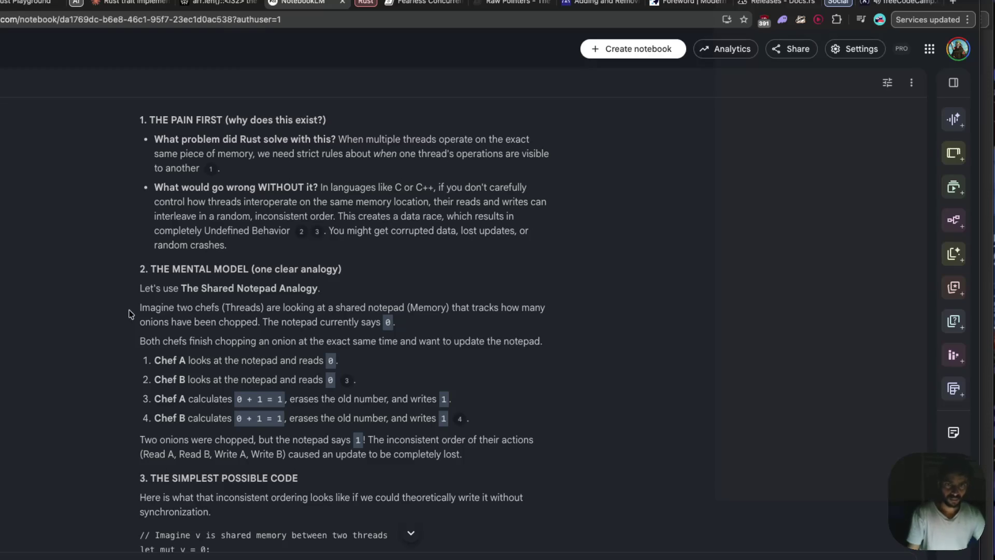
{"action": "scroll", "coordinate": [131, 314], "scroll_direction": "down", "scroll_amount": 1}
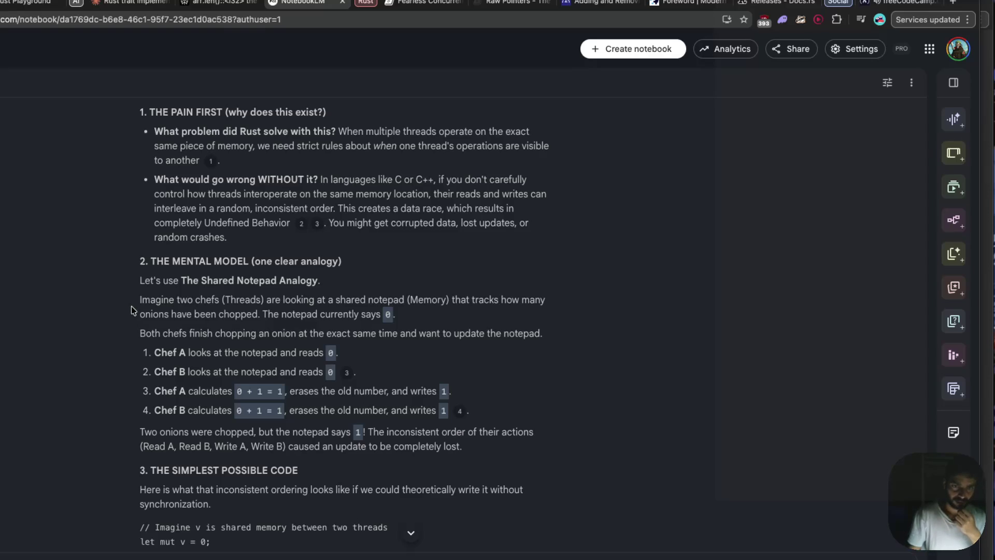
{"action": "scroll", "coordinate": [132, 311], "scroll_direction": "down", "scroll_amount": 3}
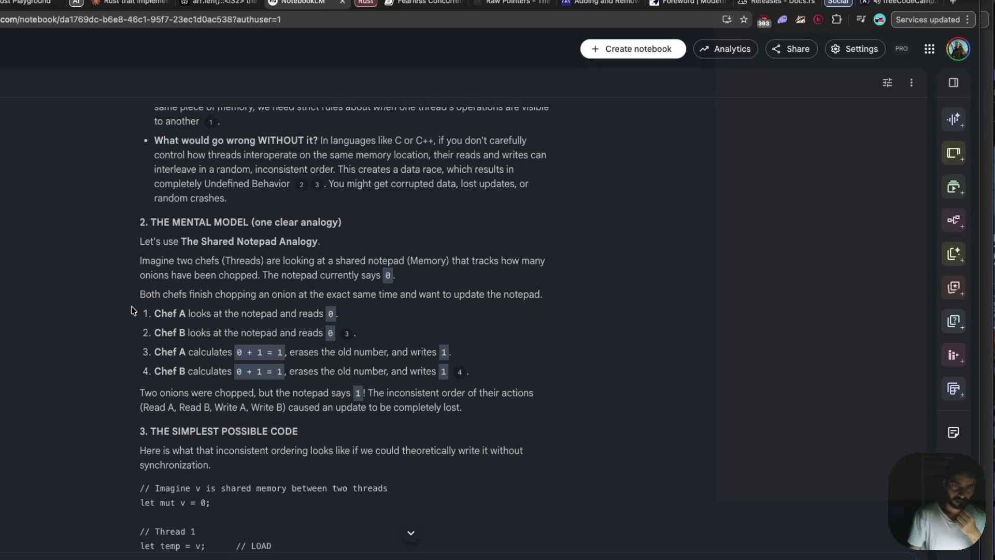
{"action": "scroll", "coordinate": [133, 311], "scroll_direction": "down", "scroll_amount": 2}
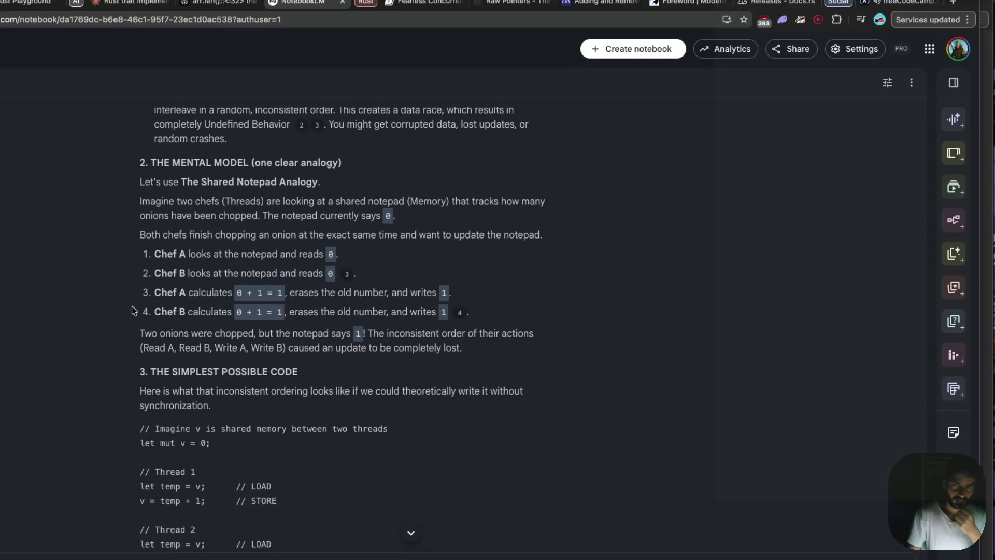
{"action": "scroll", "coordinate": [133, 310], "scroll_direction": "down", "scroll_amount": 3}
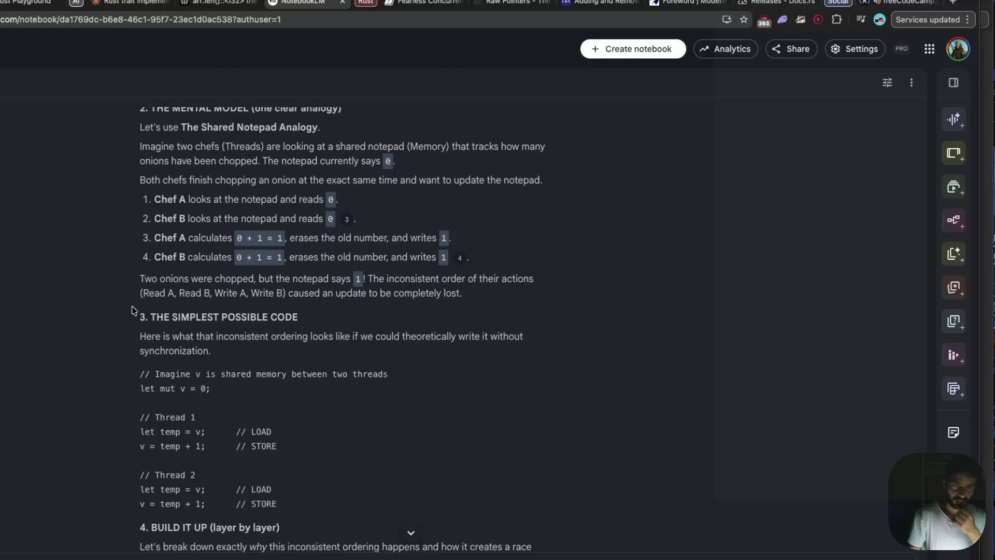
{"action": "scroll", "coordinate": [132, 311], "scroll_direction": "down", "scroll_amount": 1}
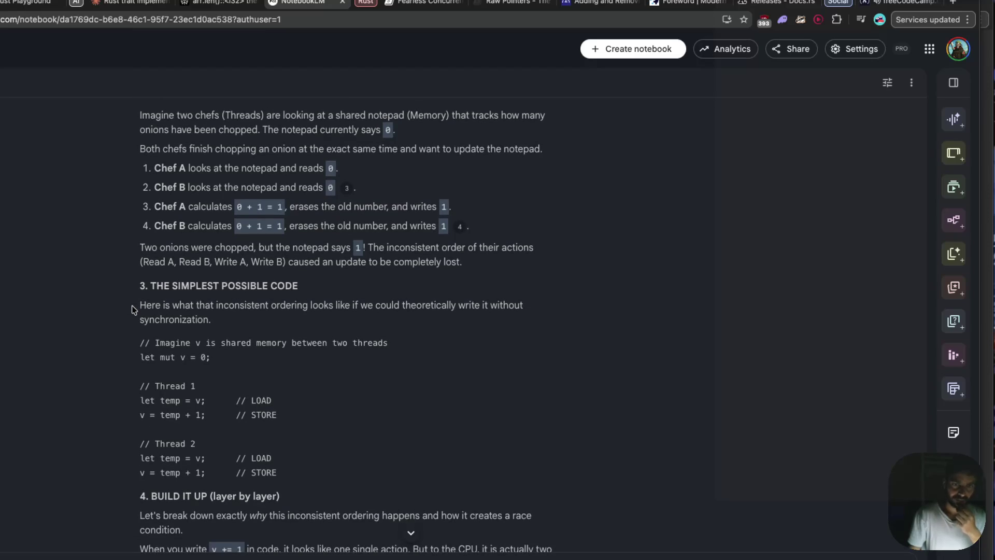
{"action": "scroll", "coordinate": [131, 306], "scroll_direction": "down", "scroll_amount": 1}
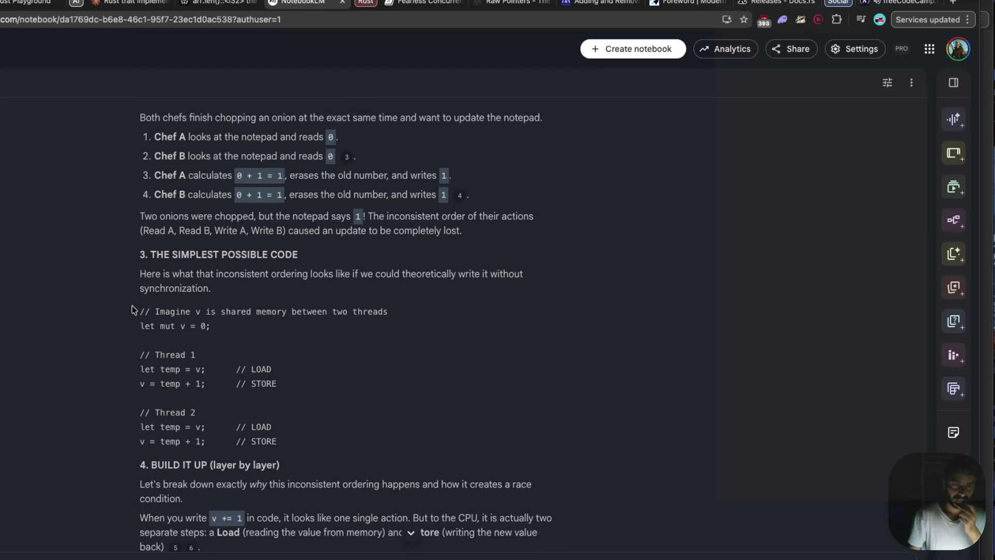
{"action": "scroll", "coordinate": [132, 306], "scroll_direction": "down", "scroll_amount": 1}
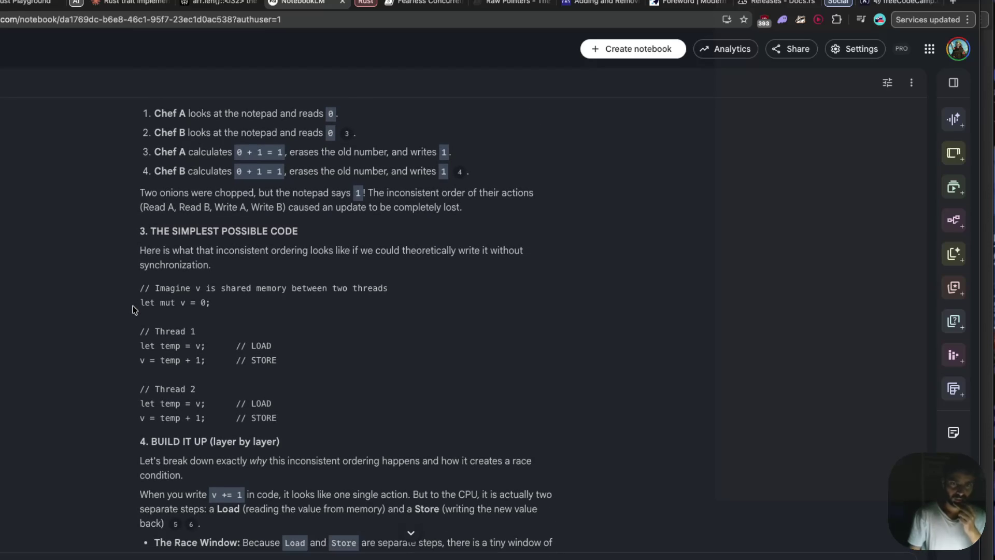
{"action": "scroll", "coordinate": [133, 309], "scroll_direction": "down", "scroll_amount": 2}
{"action": "scroll", "coordinate": [133, 310], "scroll_direction": "down", "scroll_amount": 2}
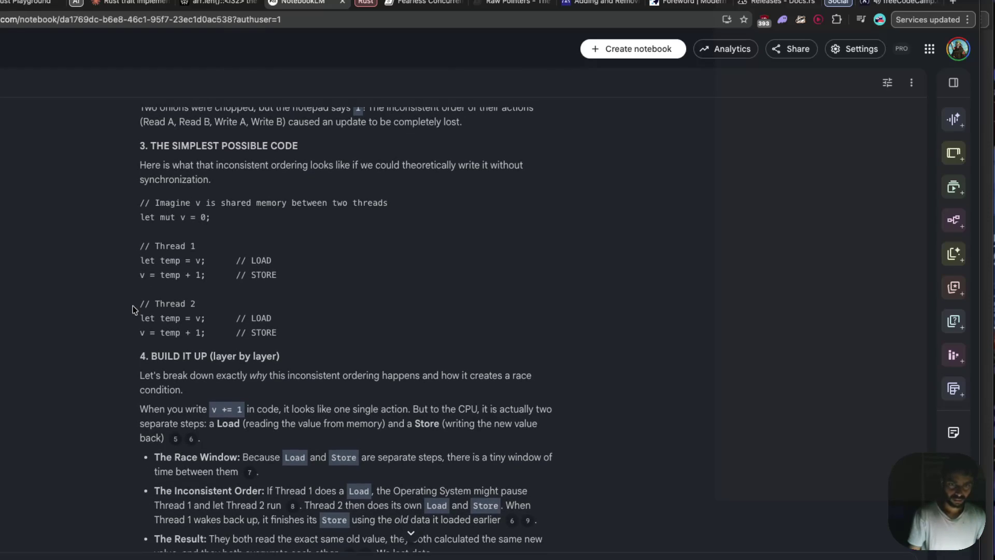
{"action": "scroll", "coordinate": [133, 309], "scroll_direction": "down", "scroll_amount": 1}
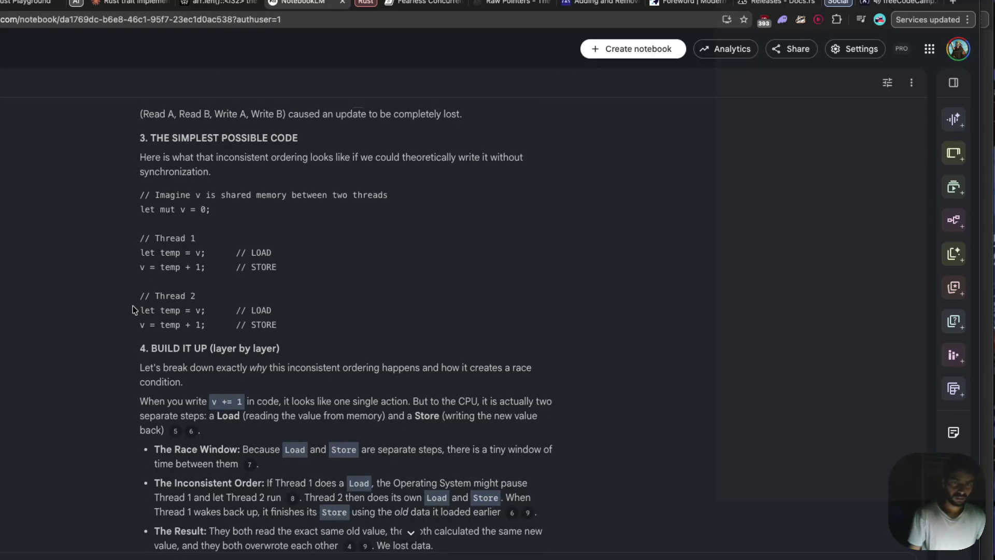
{"action": "scroll", "coordinate": [133, 308], "scroll_direction": "down", "scroll_amount": 1}
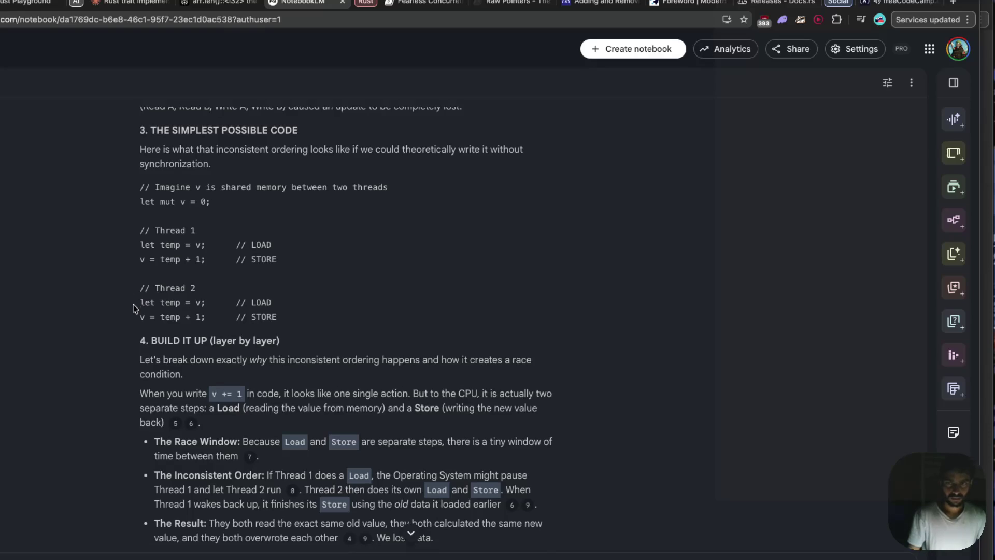
{"action": "scroll", "coordinate": [135, 305], "scroll_direction": "down", "scroll_amount": 1}
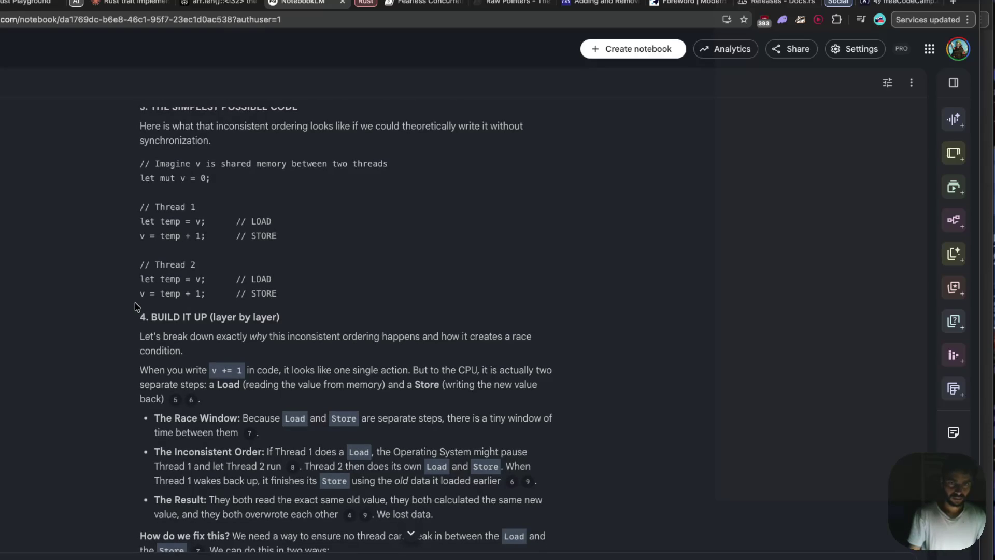
{"action": "scroll", "coordinate": [135, 303], "scroll_direction": "down", "scroll_amount": 1}
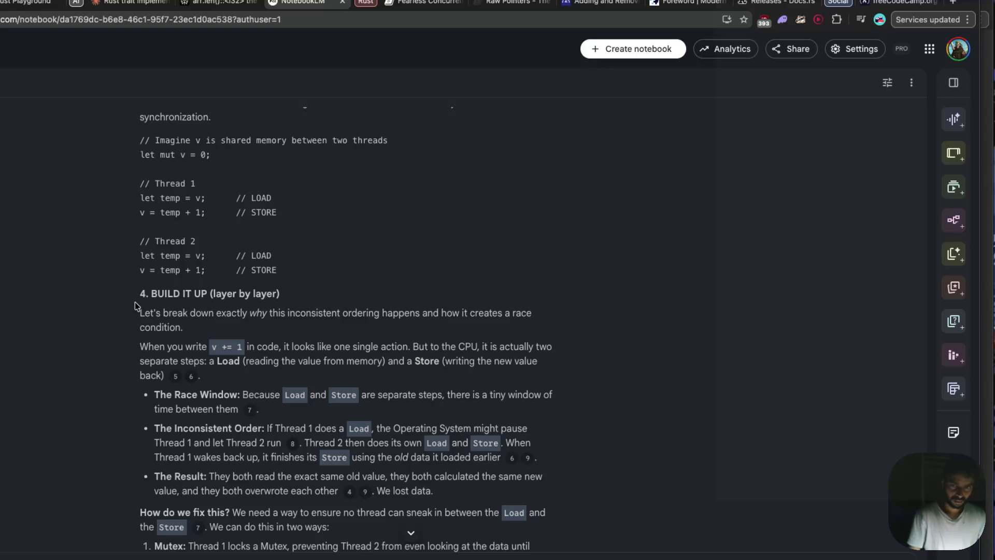
{"action": "scroll", "coordinate": [171, 299], "scroll_direction": "down", "scroll_amount": 1}
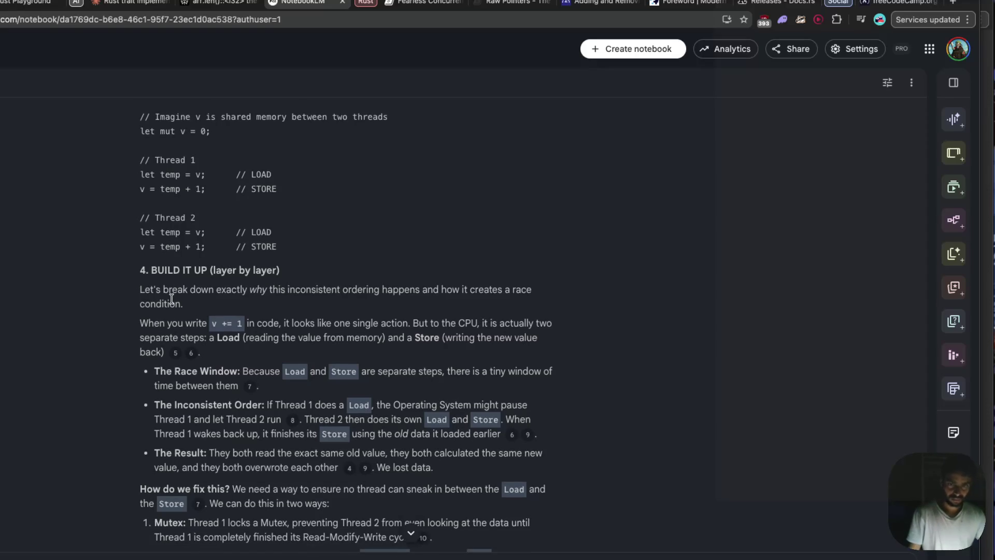
{"action": "scroll", "coordinate": [172, 299], "scroll_direction": "down", "scroll_amount": 1}
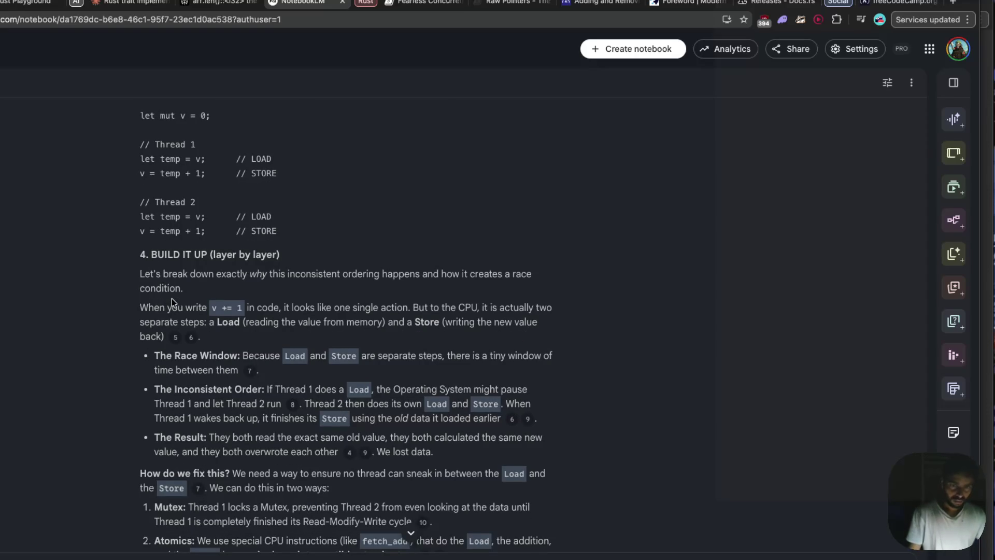
{"action": "scroll", "coordinate": [172, 299], "scroll_direction": "down", "scroll_amount": 1}
{"action": "scroll", "coordinate": [172, 299], "scroll_direction": "down", "scroll_amount": 1}
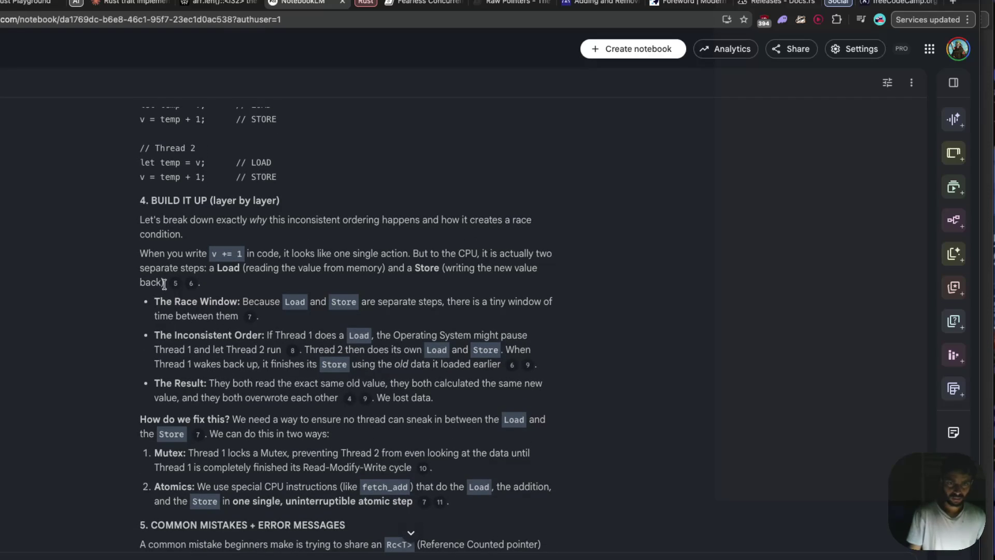
{"action": "scroll", "coordinate": [164, 284], "scroll_direction": "down", "scroll_amount": 1}
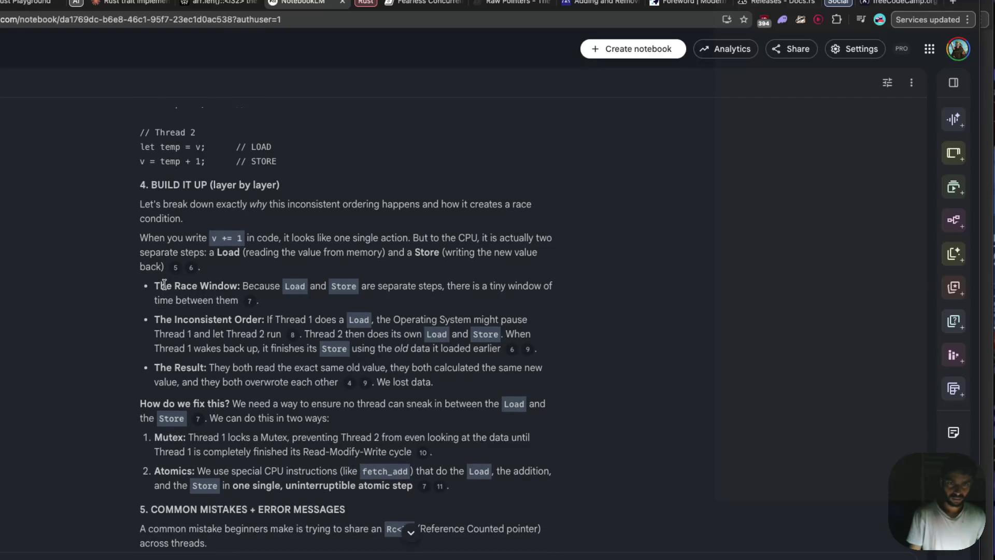
{"action": "scroll", "coordinate": [164, 284], "scroll_direction": "down", "scroll_amount": 3}
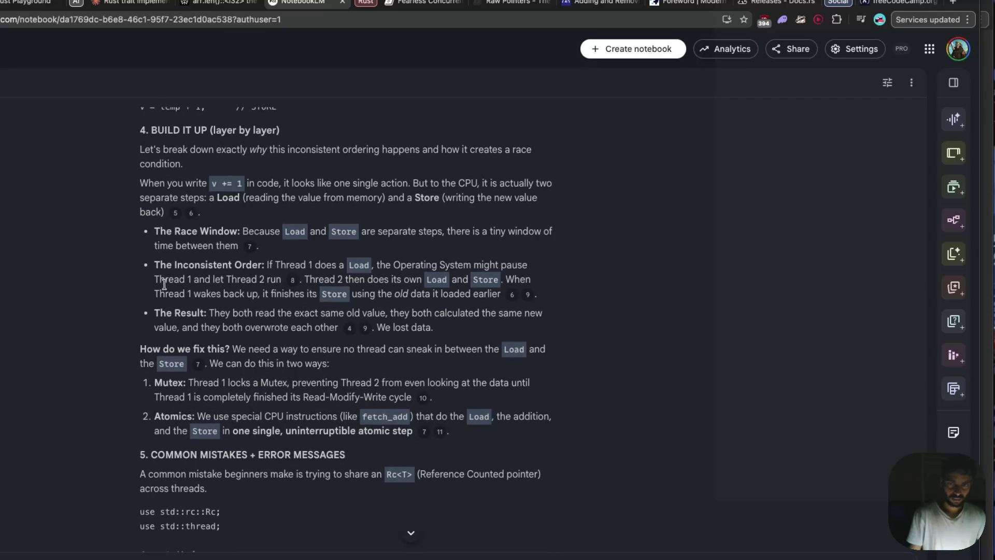
{"action": "scroll", "coordinate": [164, 284], "scroll_direction": "down", "scroll_amount": 2}
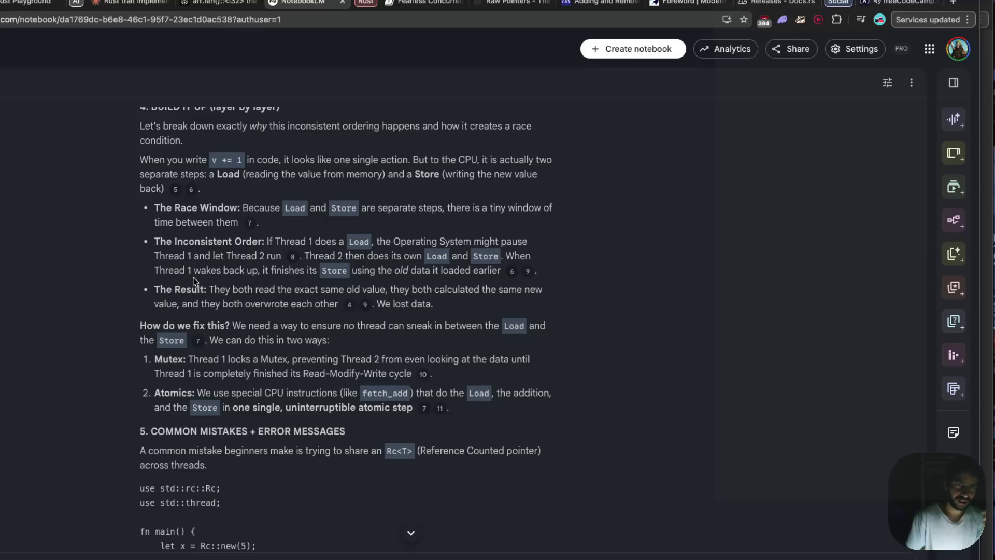
- Scroll to Common Mistakes, showing the Rc 'cannot be sent between threads safely' error
{"action": "scroll", "coordinate": [226, 303], "scroll_direction": "down", "scroll_amount": 2}
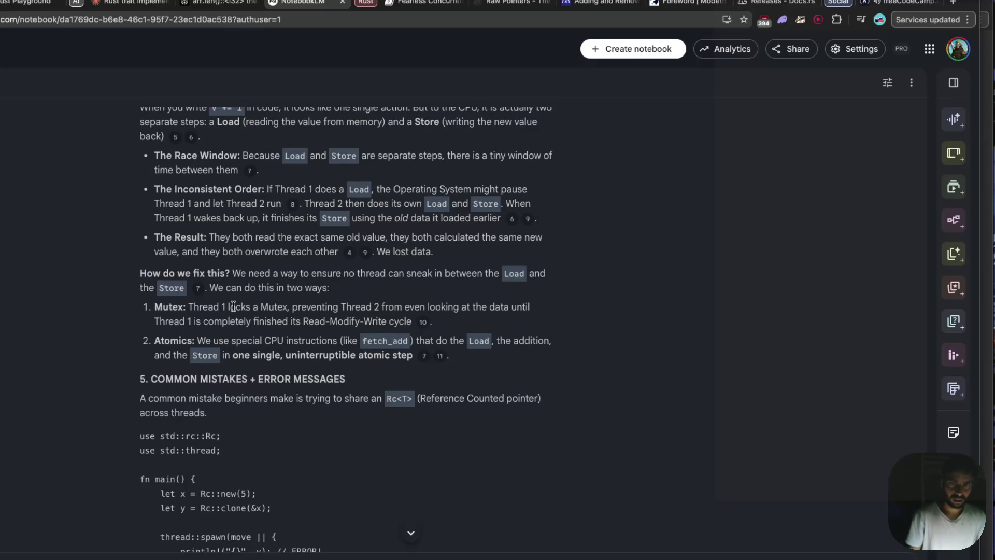
{"action": "scroll", "coordinate": [233, 305], "scroll_direction": "down", "scroll_amount": 3}
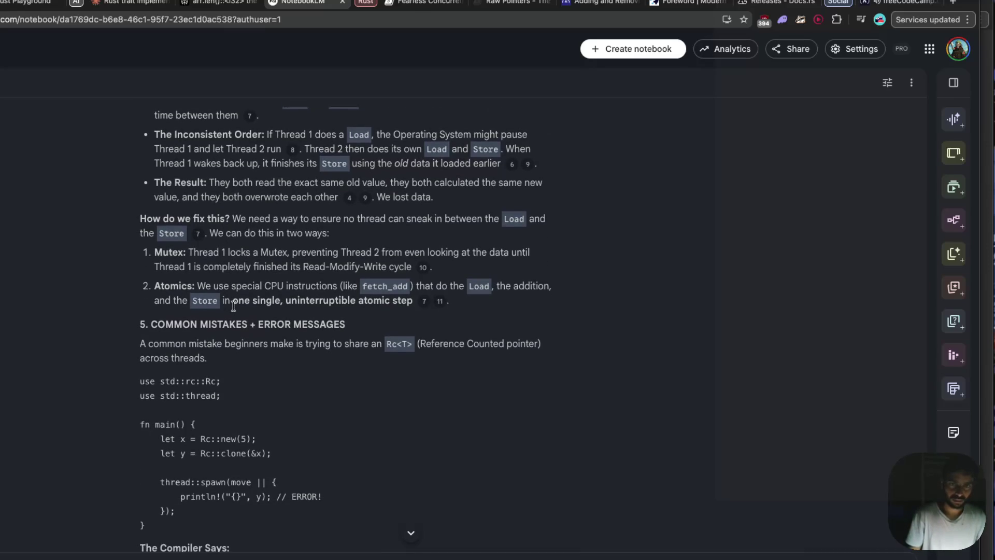
{"action": "scroll", "coordinate": [233, 306], "scroll_direction": "up", "scroll_amount": 1}
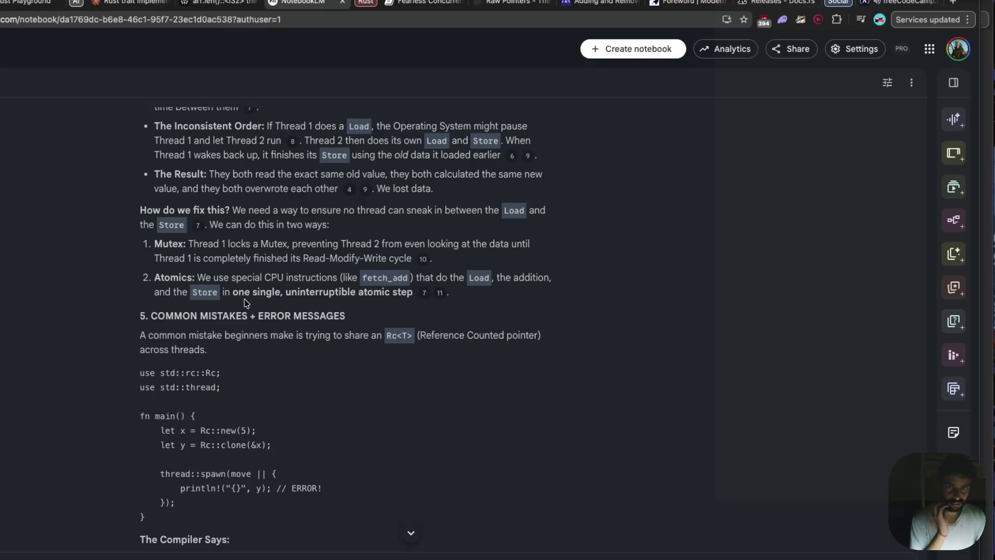
{"action": "scroll", "coordinate": [244, 298], "scroll_direction": "down", "scroll_amount": 1}
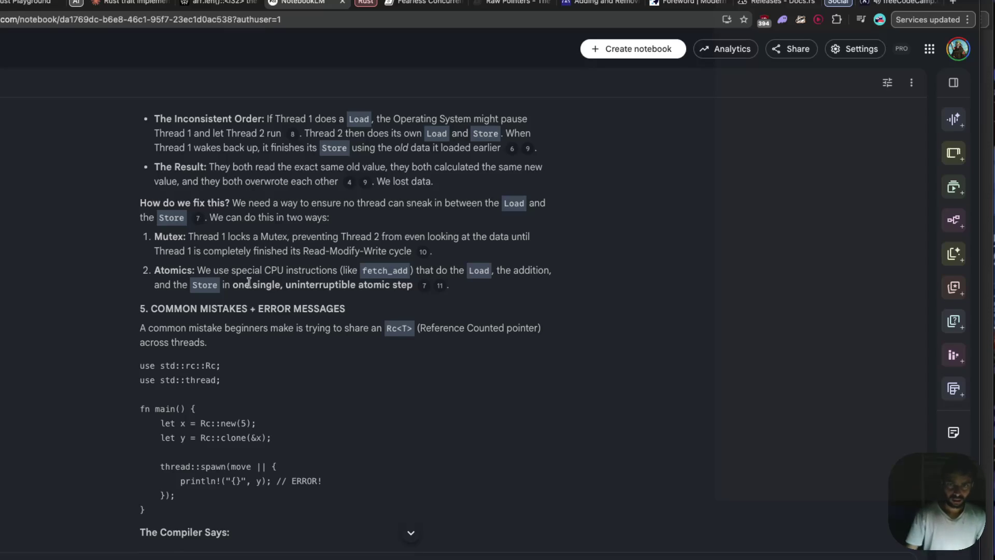
{"action": "scroll", "coordinate": [275, 321], "scroll_direction": "down", "scroll_amount": 2}
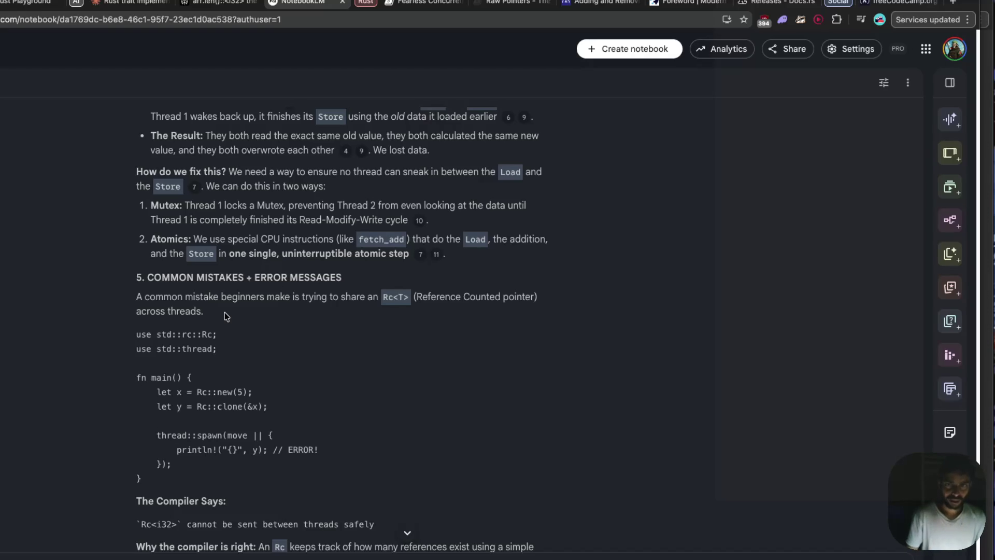
{"action": "scroll", "coordinate": [225, 316], "scroll_direction": "down", "scroll_amount": 1}
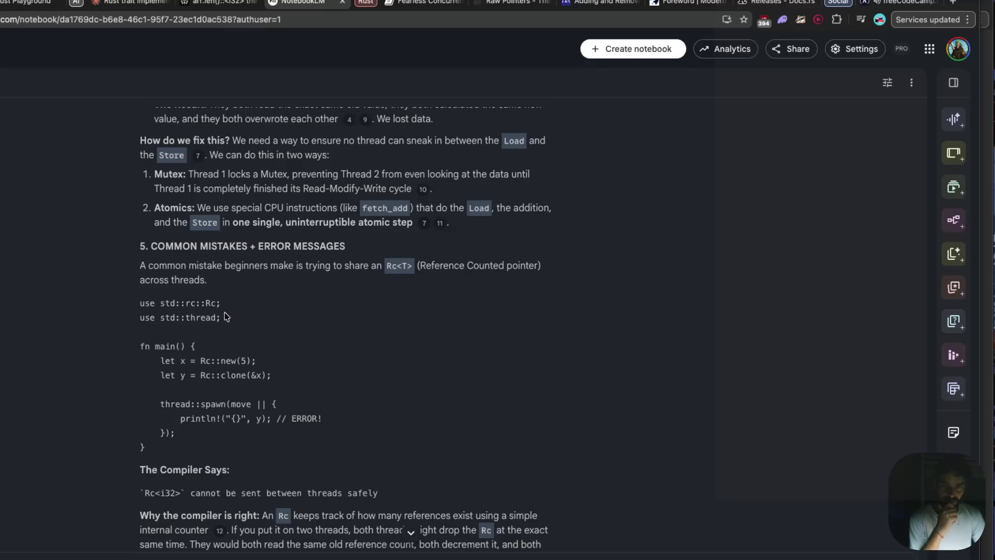
{"action": "scroll", "coordinate": [224, 312], "scroll_direction": "right", "scroll_amount": 1}
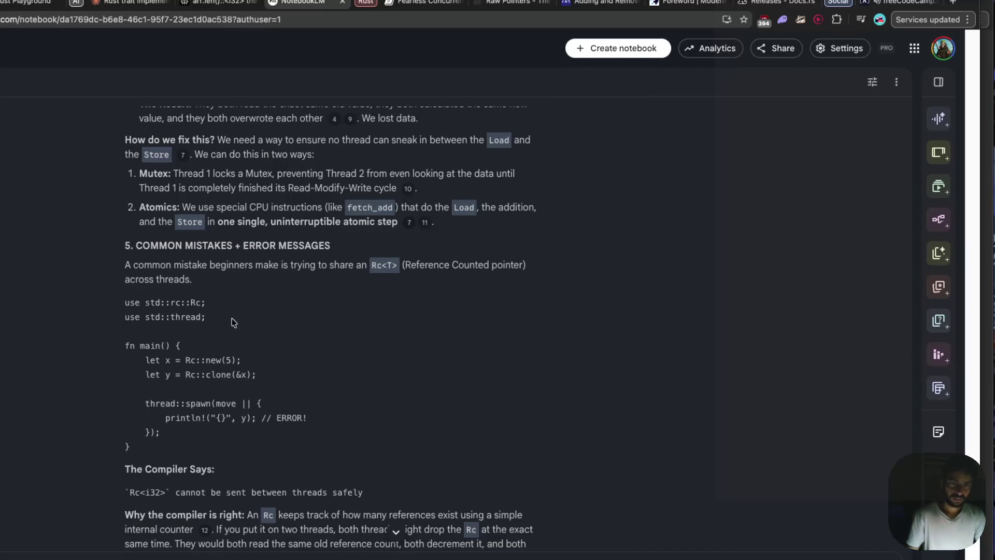
{"action": "scroll", "coordinate": [277, 339], "scroll_direction": "down", "scroll_amount": 3}
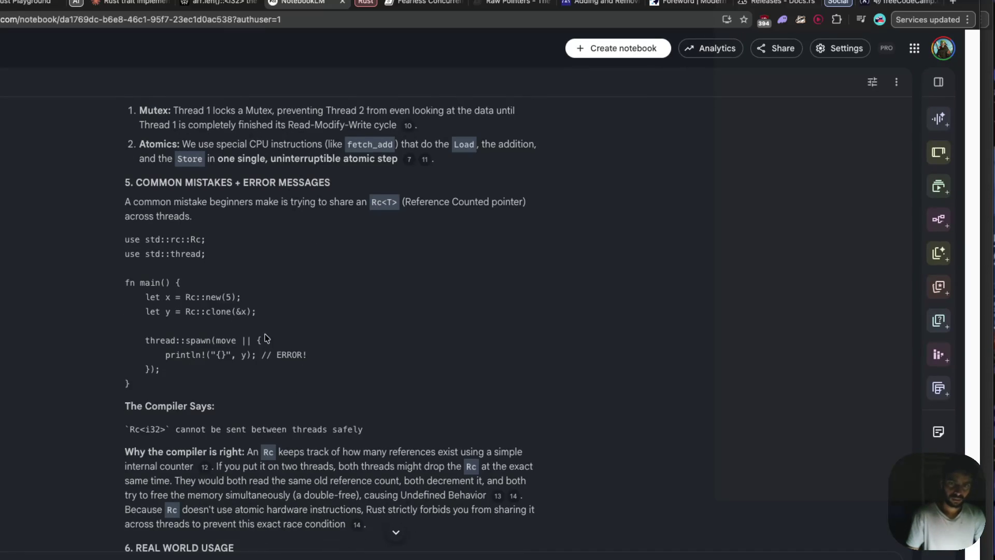
{"action": "scroll", "coordinate": [264, 335], "scroll_direction": "down", "scroll_amount": 3}
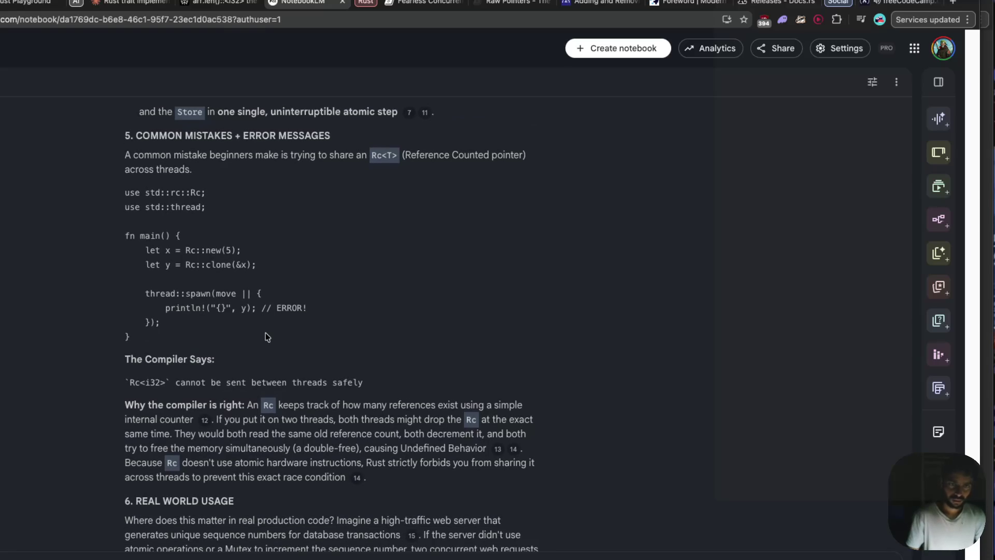
{"action": "scroll", "coordinate": [265, 334], "scroll_direction": "down", "scroll_amount": 1}
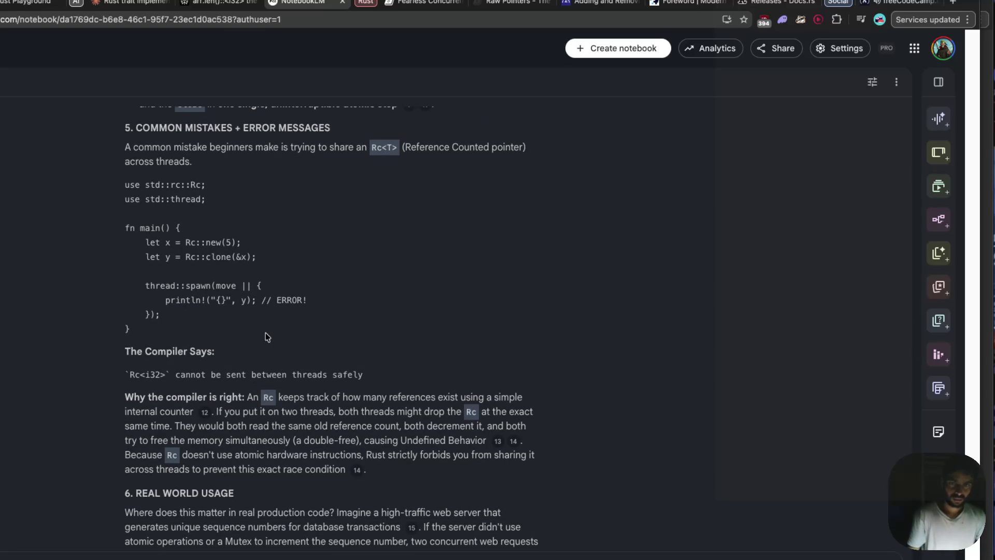
{"action": "scroll", "coordinate": [266, 335], "scroll_direction": "down", "scroll_amount": 2}
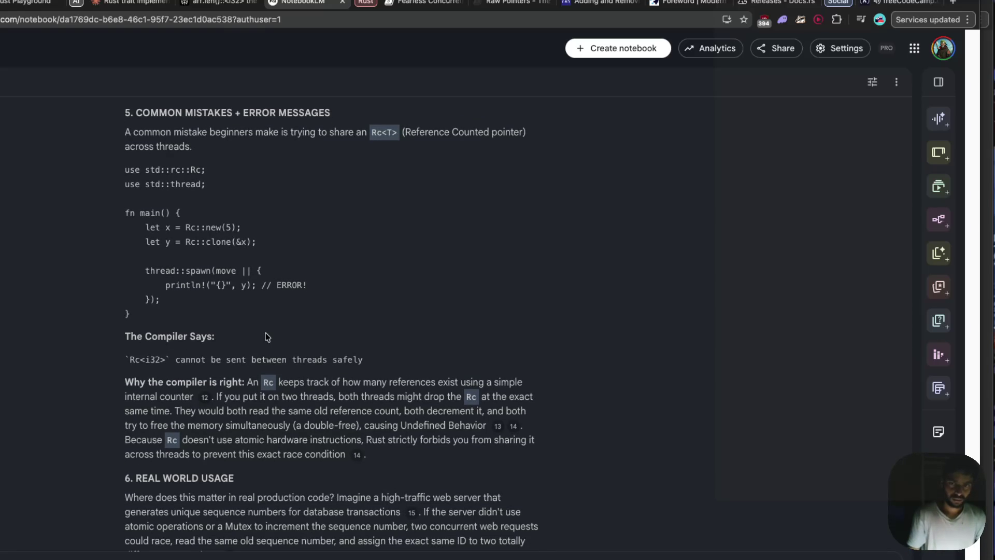
{"action": "scroll", "coordinate": [265, 333], "scroll_direction": "down", "scroll_amount": 3}
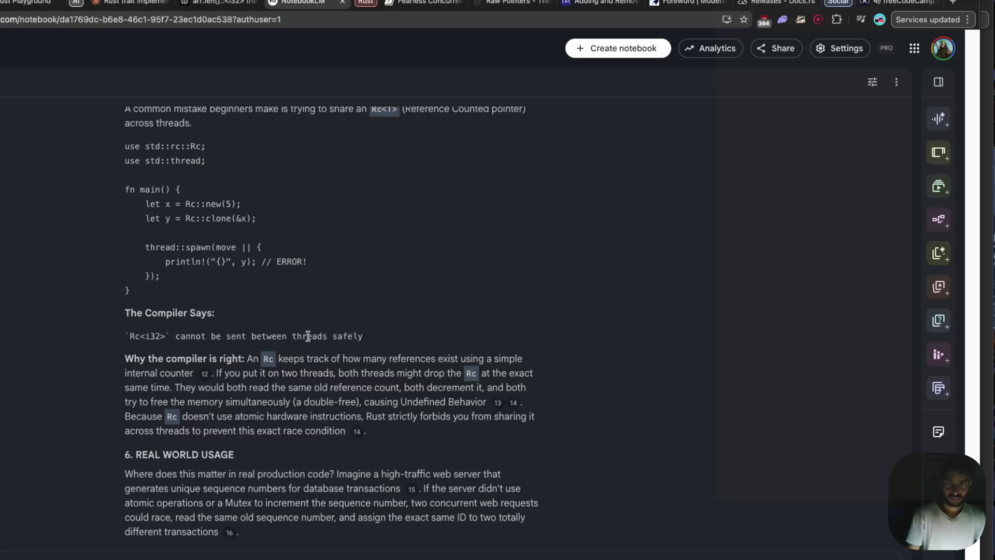
{"action": "scroll", "coordinate": [308, 336], "scroll_direction": "down", "scroll_amount": 1}
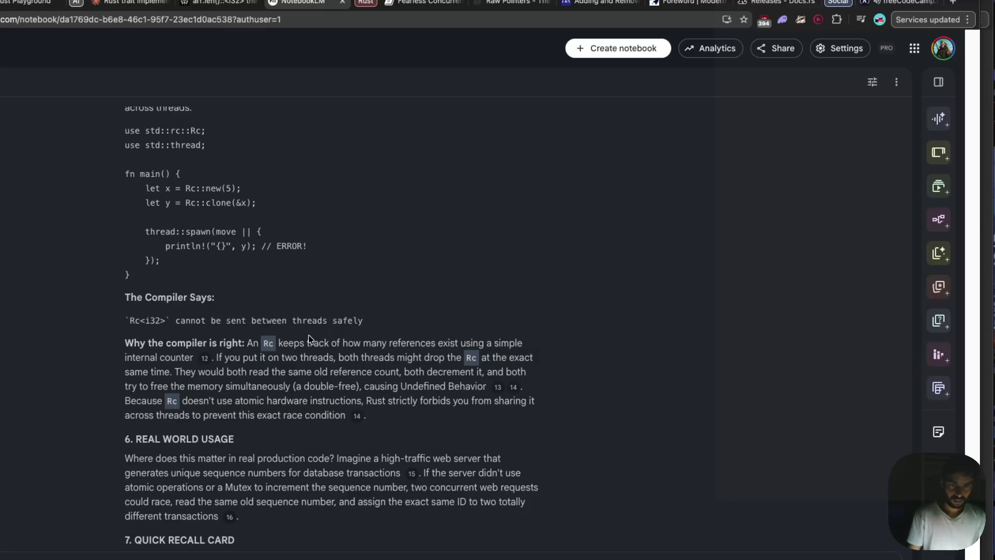
{"action": "scroll", "coordinate": [309, 338], "scroll_direction": "down", "scroll_amount": 1}
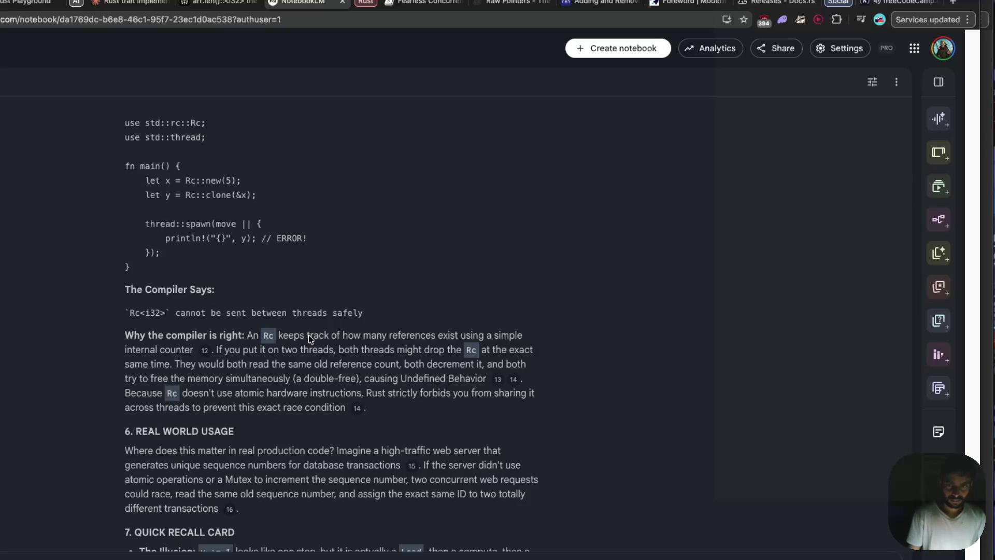
{"action": "scroll", "coordinate": [309, 336], "scroll_direction": "down", "scroll_amount": 2}
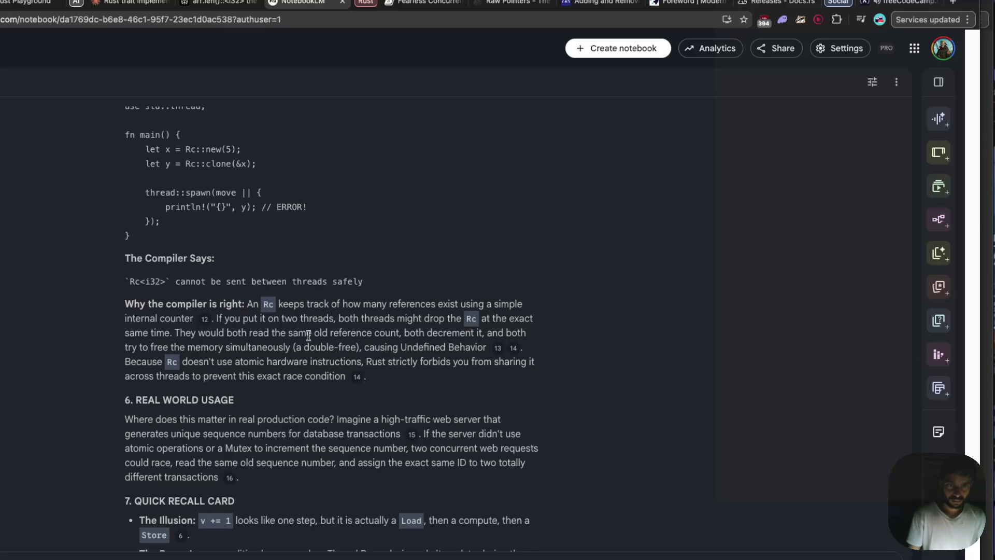
{"action": "scroll", "coordinate": [308, 336], "scroll_direction": "down", "scroll_amount": 2}
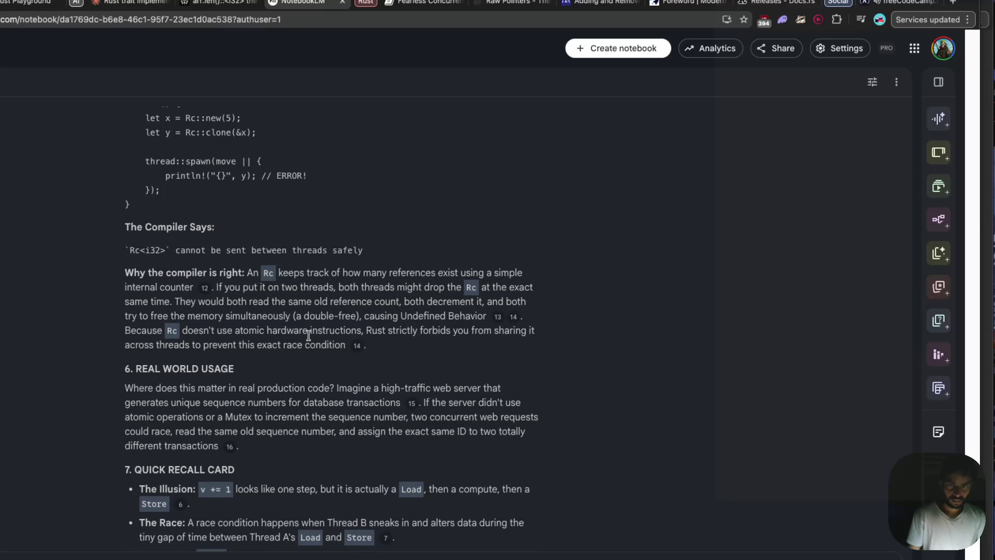
{"action": "scroll", "coordinate": [309, 336], "scroll_direction": "down", "scroll_amount": 4}
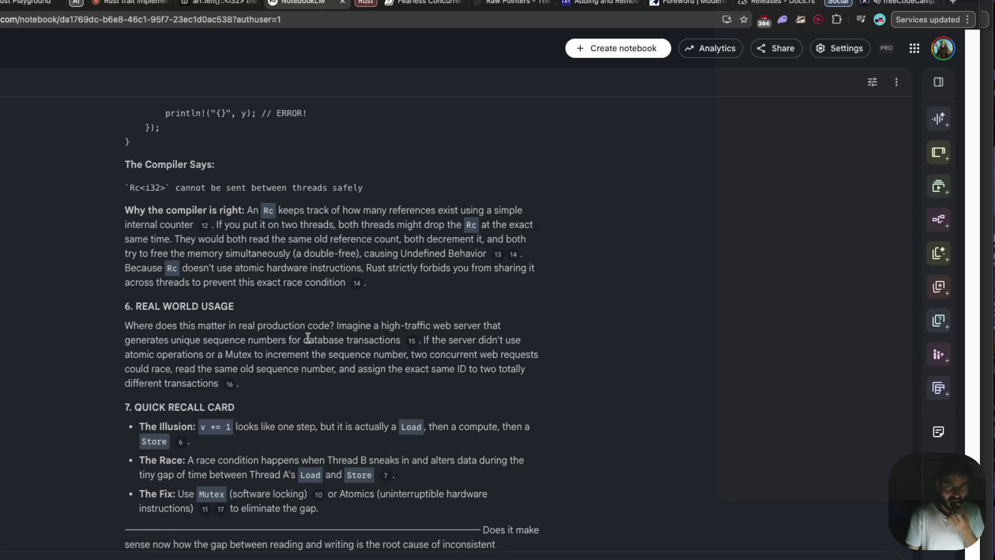
{"action": "scroll", "coordinate": [308, 337], "scroll_direction": "down", "scroll_amount": 1}
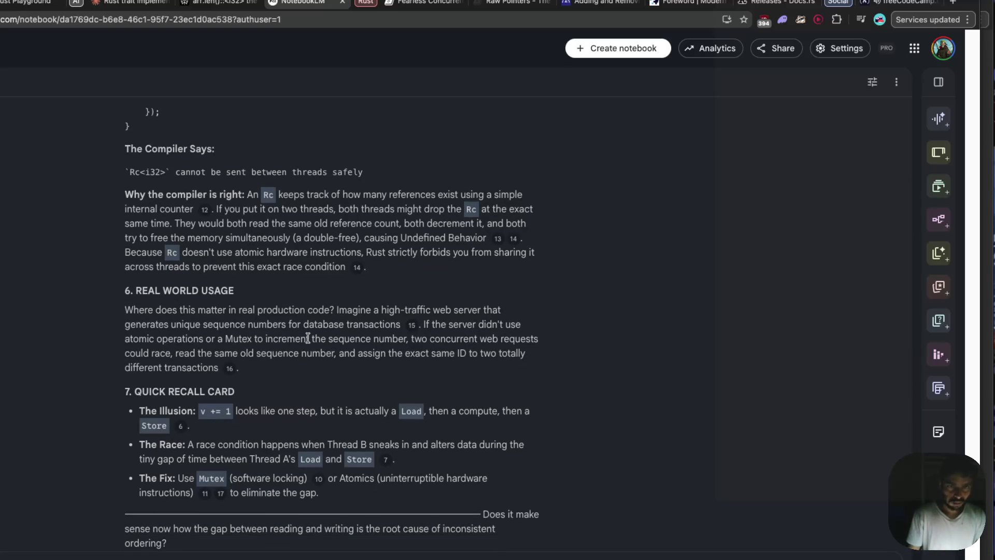
{"action": "left_click_drag", "start_coordinate": [211, 338], "coordinate": [526, 341]}
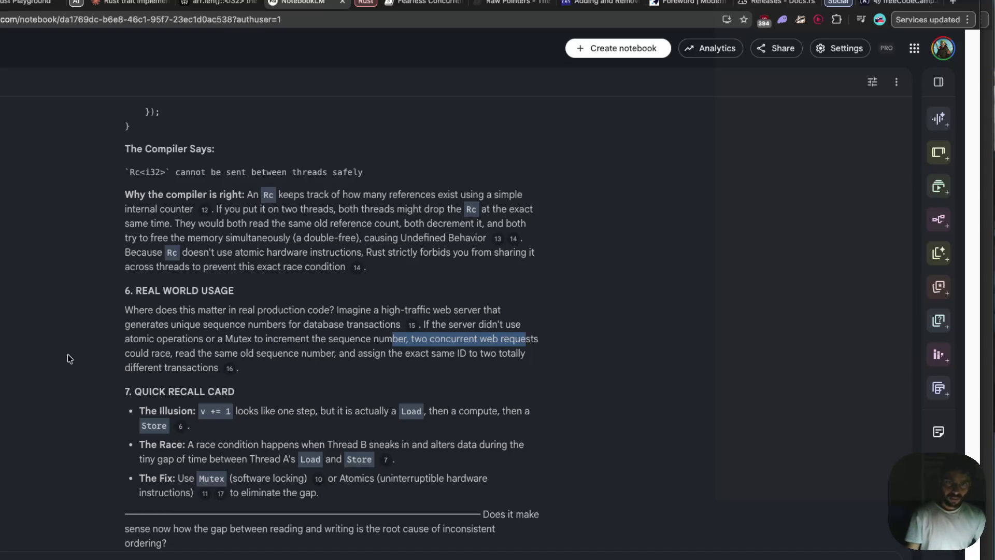
{"action": "left_click_drag", "start_coordinate": [132, 338], "coordinate": [253, 343]}
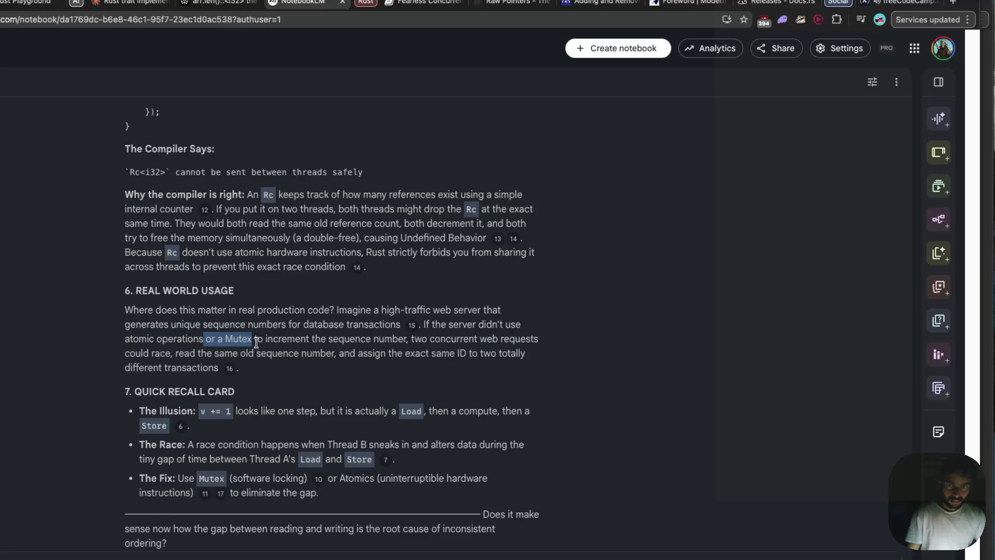
{"action": "mouse_move", "coordinate": [151, 353]}
{"action": "left_mouse_down"}
{"action": "mouse_move", "coordinate": [138, 350]}
{"action": "mouse_move", "coordinate": [254, 353]}
{"action": "left_mouse_up"}
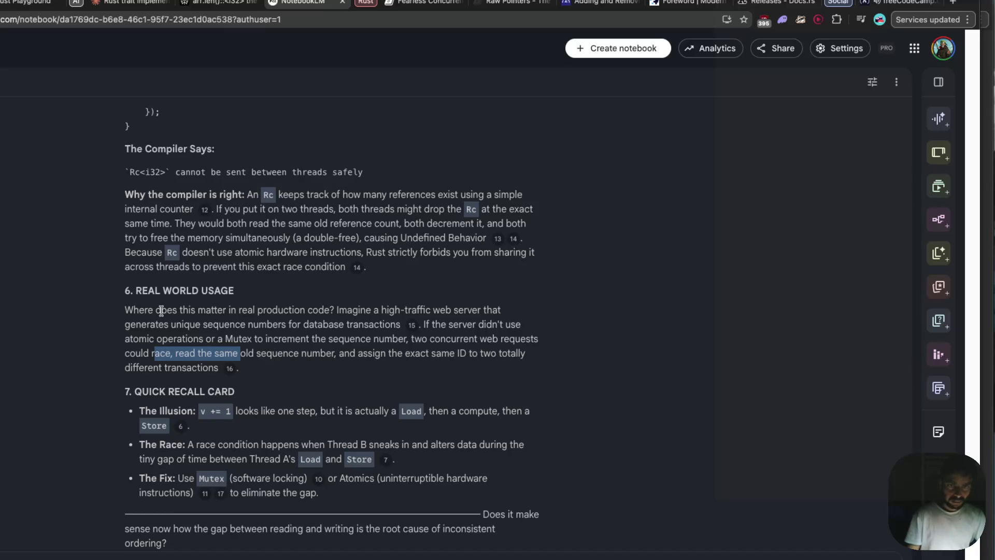
{"action": "left_click_drag", "start_coordinate": [162, 310], "coordinate": [272, 311]}
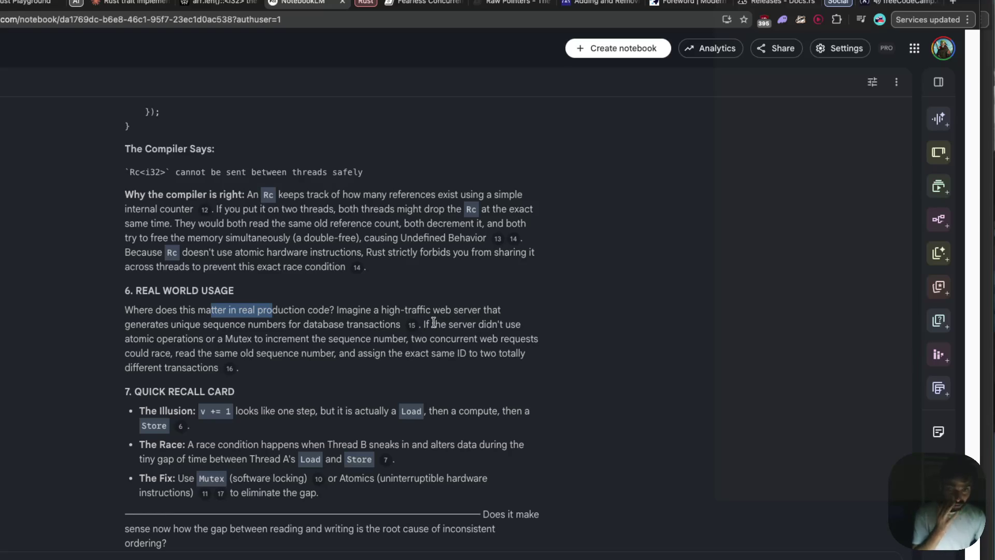
{"action": "scroll", "coordinate": [361, 299], "scroll_direction": "down", "scroll_amount": 1}
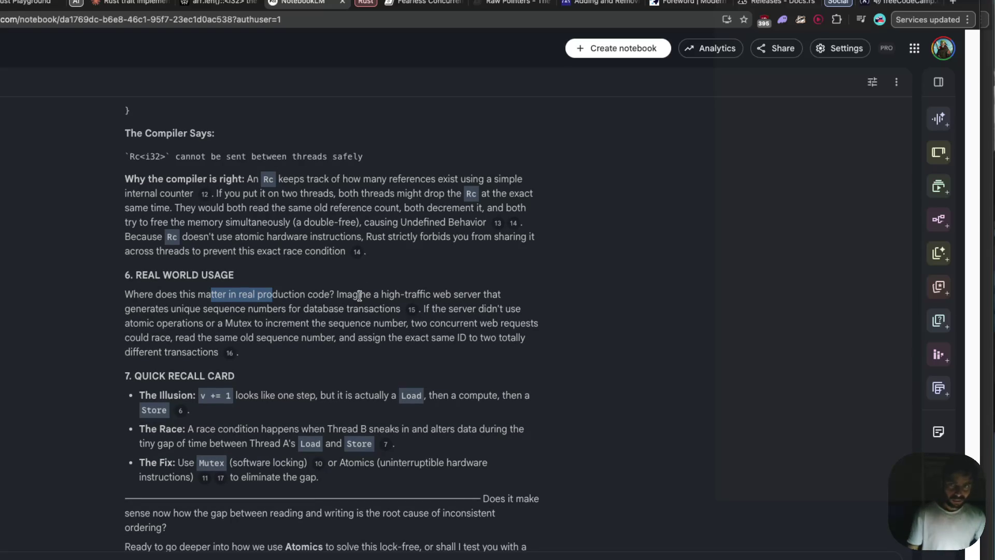
{"action": "mouse_move", "coordinate": [125, 325]}
{"action": "left_mouse_down"}
{"action": "mouse_move", "coordinate": [228, 326]}
{"action": "mouse_move", "coordinate": [211, 326]}
{"action": "left_mouse_up"}
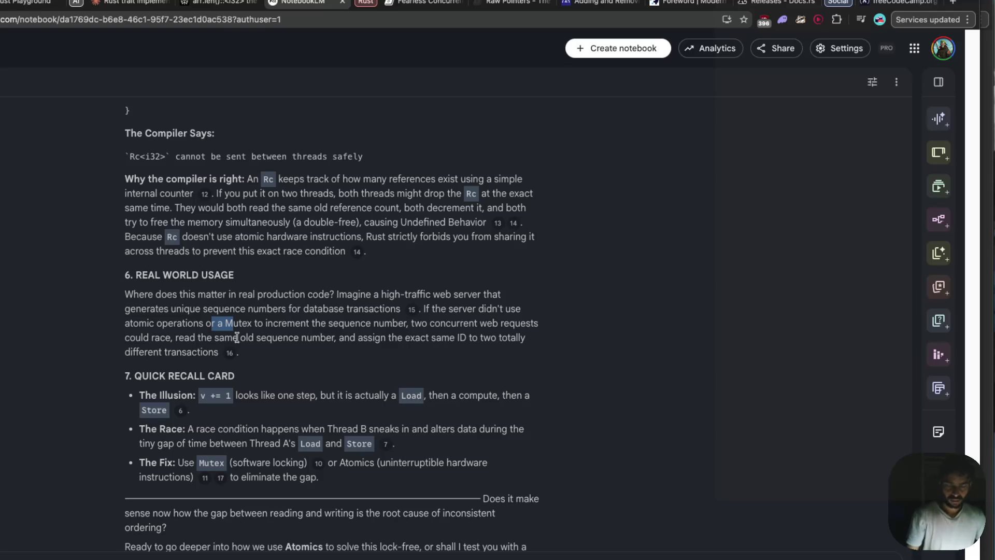
- Finish the answer, switch to the Rust book PDF, and clear the Race conditions highlight
{"action": "scroll", "coordinate": [237, 338], "scroll_direction": "down", "scroll_amount": 3}
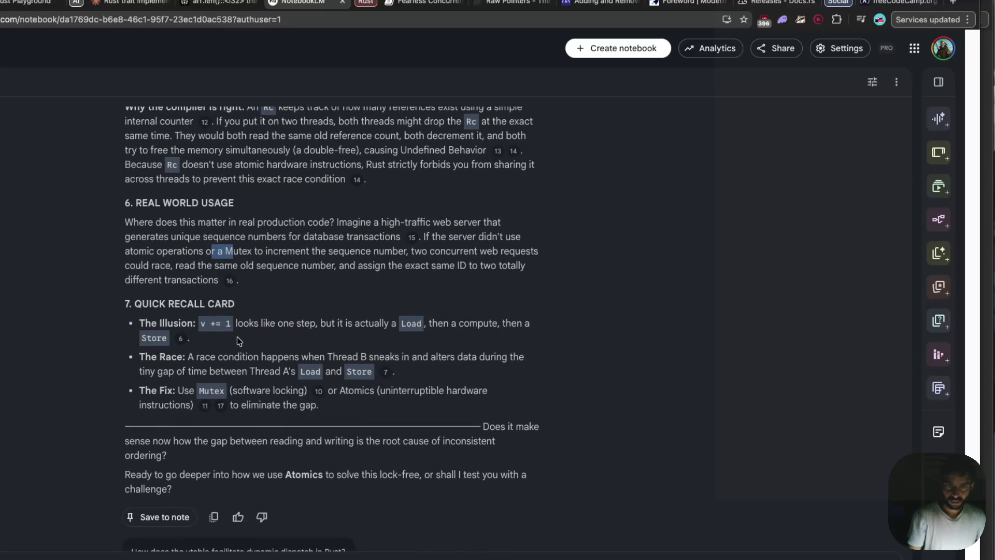
{"action": "scroll", "coordinate": [237, 337], "scroll_direction": "down", "scroll_amount": 1}
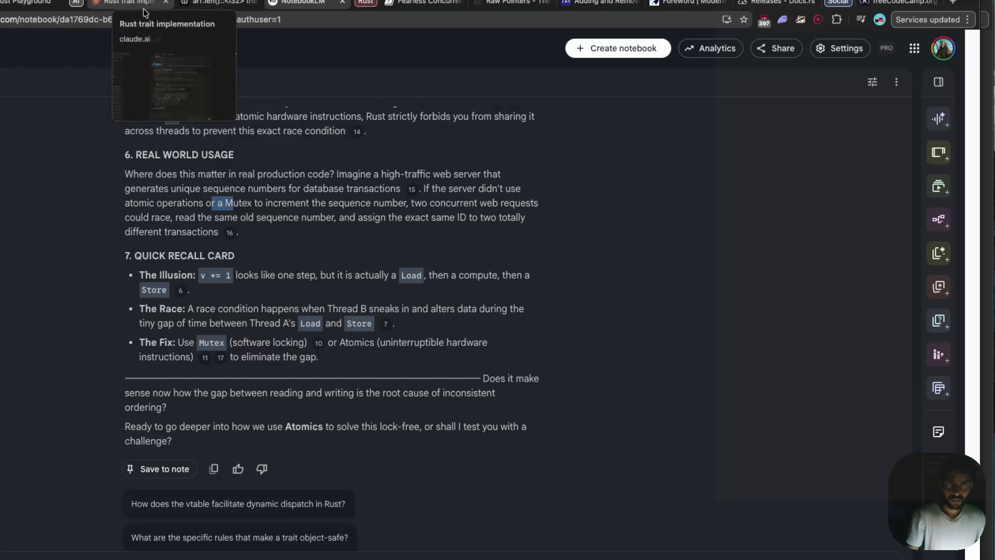
{"action": "key", "text": "super+Tab"}
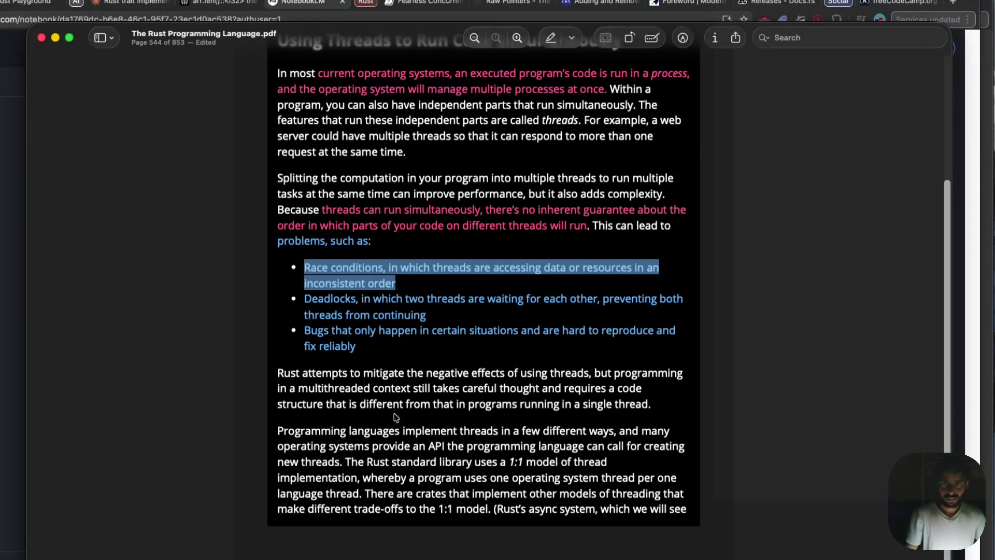
{"action": "left_click", "coordinate": [395, 394]}
- Select the Listing 16-1 thread::spawn code on page 545 and switch to the Rust Playground
{"action": "scroll", "coordinate": [395, 446], "scroll_direction": "down", "scroll_amount": 10}
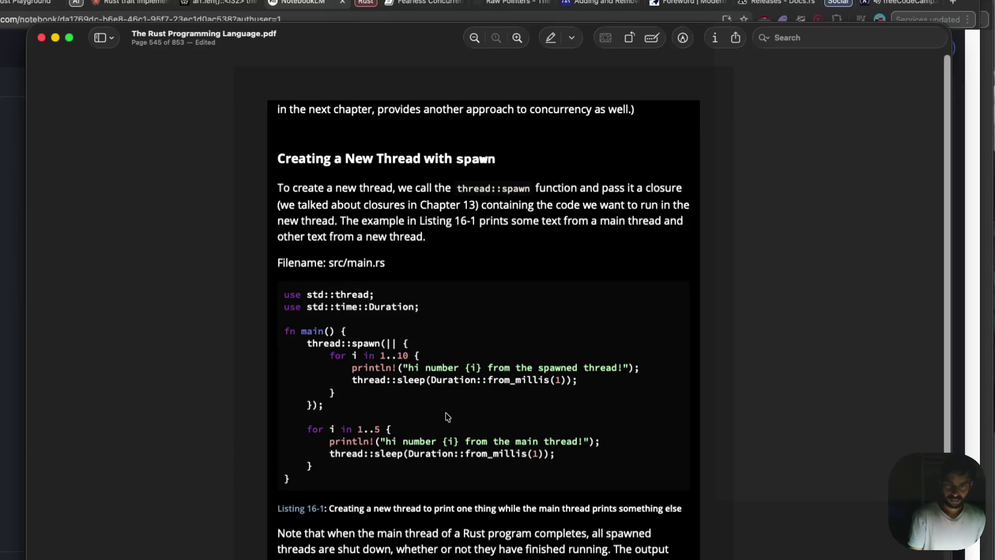
{"action": "left_click_drag", "start_coordinate": [296, 483], "coordinate": [278, 297]}
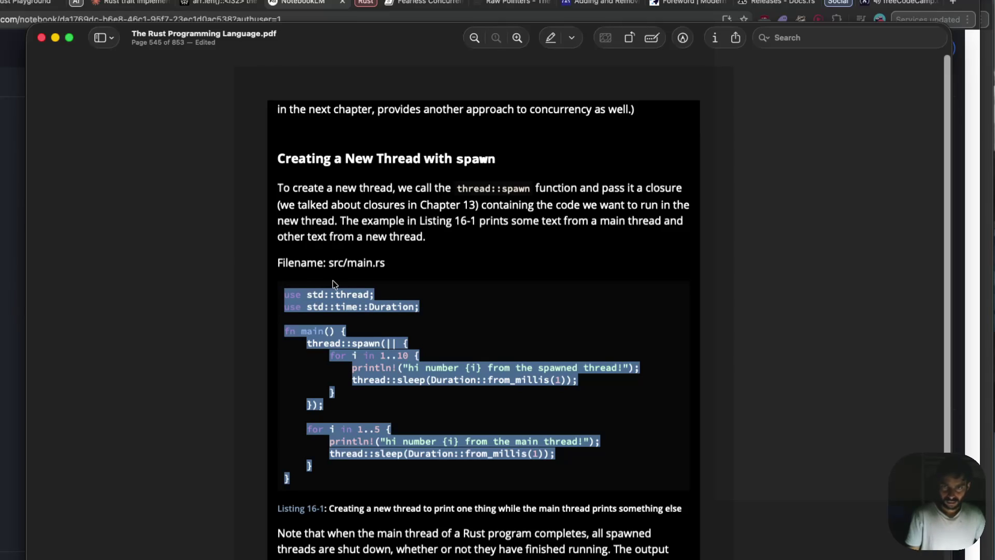
{"action": "left_click", "coordinate": [6, 5]}
{"action": "left_click", "coordinate": [210, 472]}
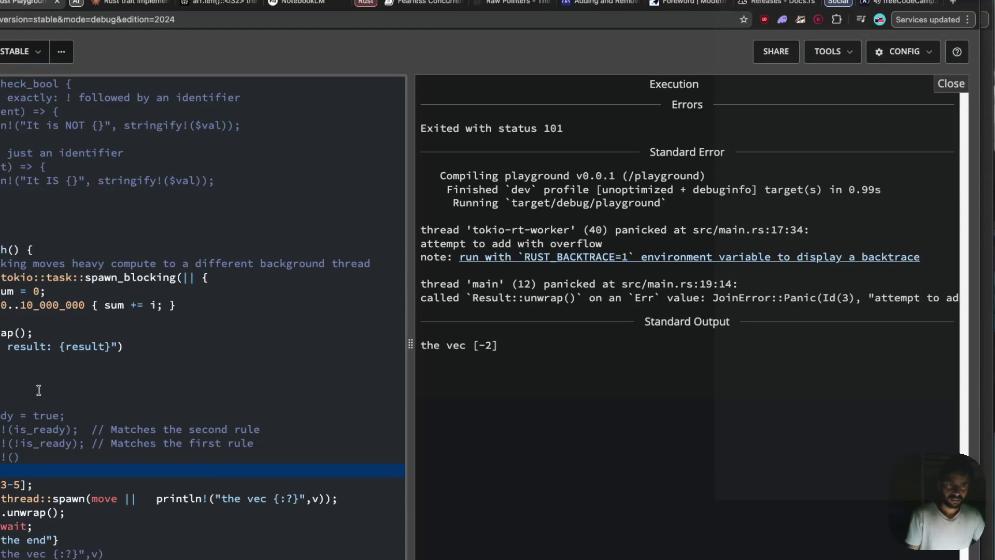
- Run the Listing 16-1 code, printing interleaved 'hi number 1–4' lines from both threads
{"action": "left_click_drag", "start_coordinate": [3, 555], "coordinate": [0, 233]}
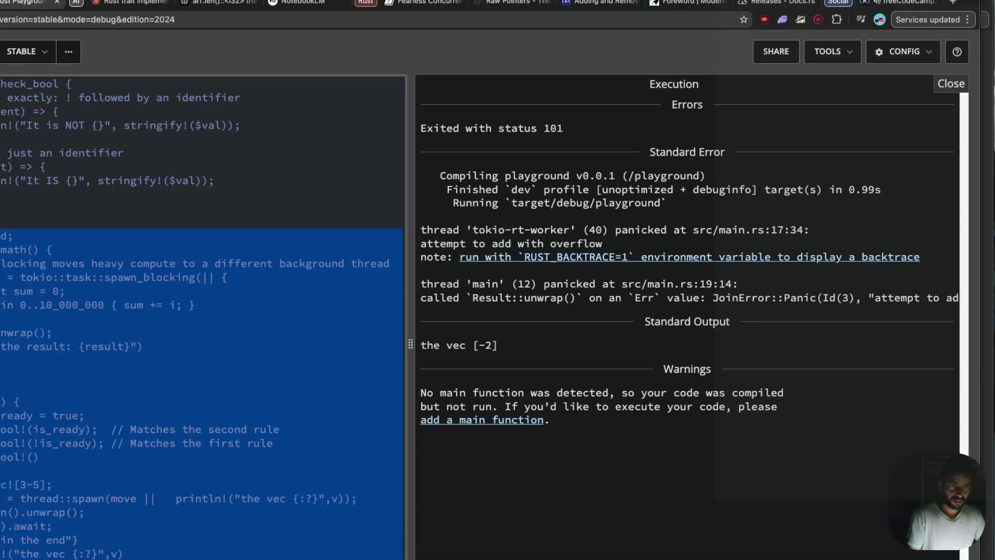
{"action": "left_click", "coordinate": [1, 233]}
{"action": "scroll", "coordinate": [203, 317], "scroll_direction": "down", "scroll_amount": 3}
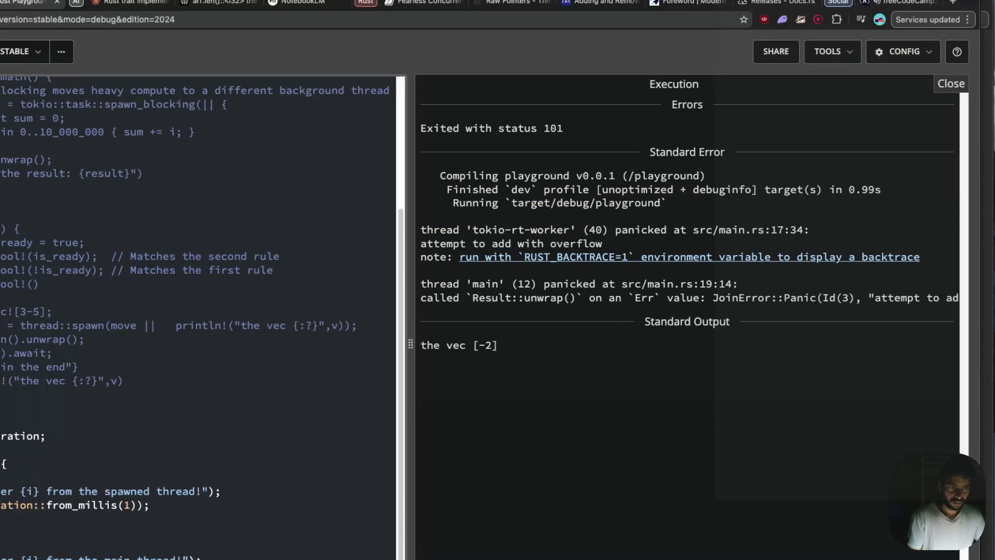
{"action": "key", "text": "ctrl+Return"}
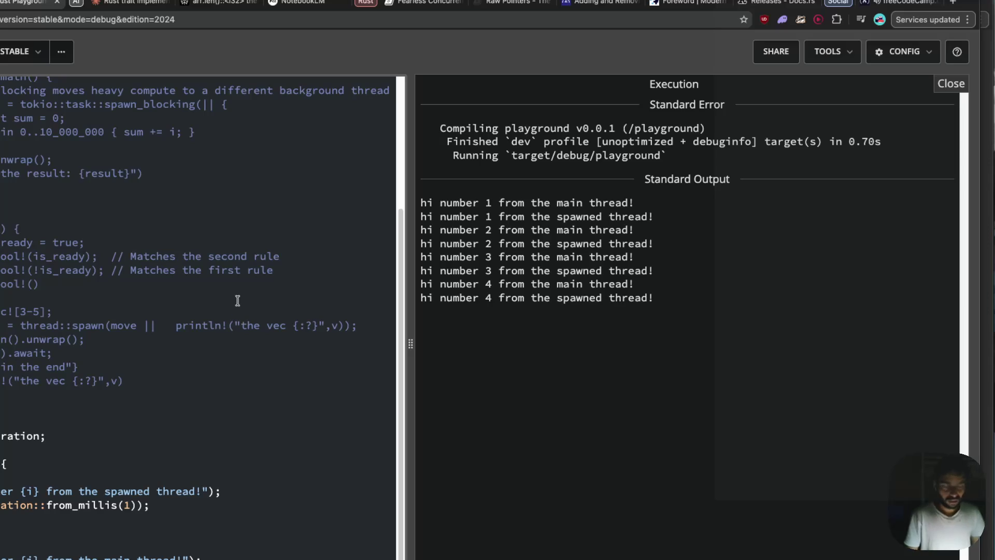
- Select the interleaved thread output and compare it against the Rust book page
{"action": "mouse_move", "coordinate": [654, 299]}
{"action": "left_mouse_down"}
{"action": "mouse_move", "coordinate": [591, 285]}
{"action": "mouse_move", "coordinate": [416, 200]}
{"action": "mouse_move", "coordinate": [573, 244]}
{"action": "mouse_move", "coordinate": [733, 311]}
{"action": "left_mouse_up"}
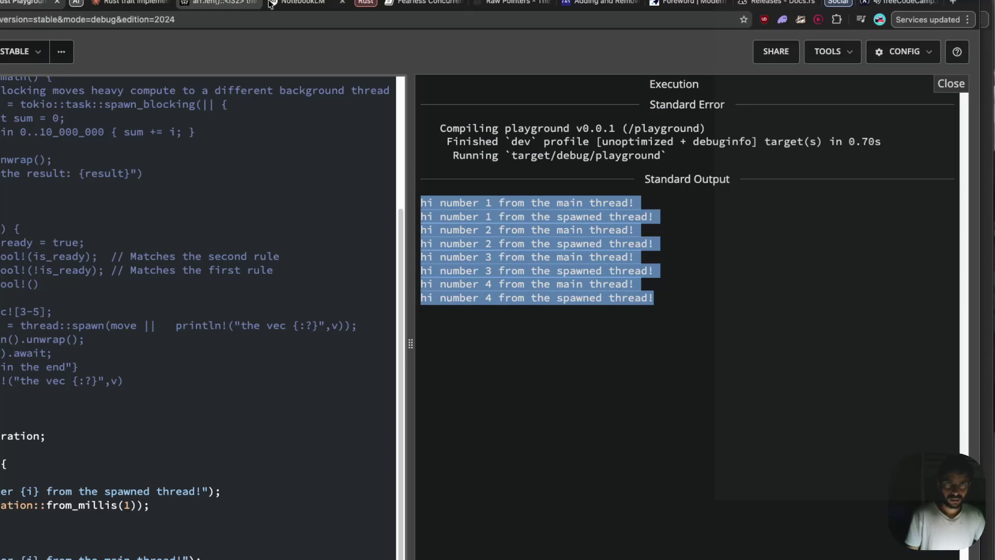
{"action": "key", "text": "super+Tab"}
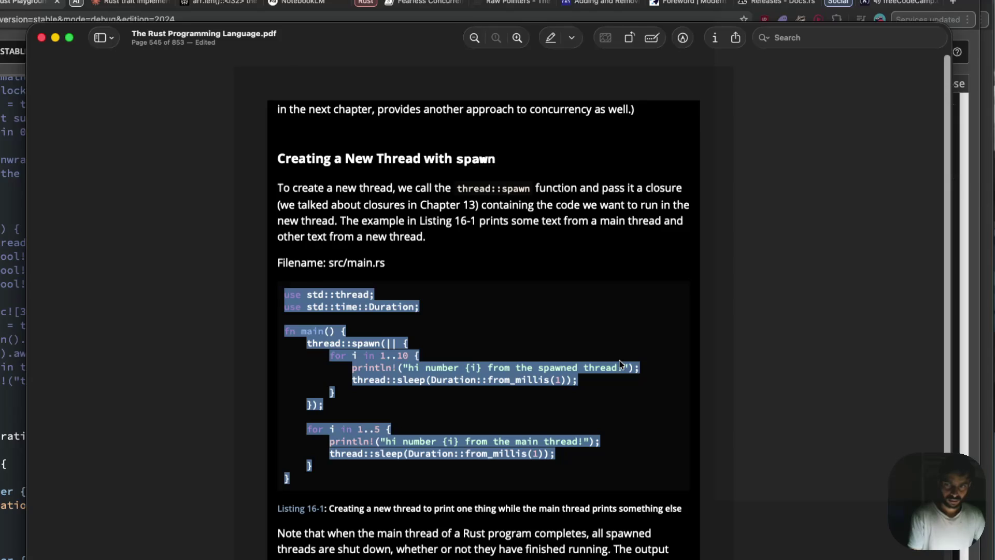
{"action": "key", "text": "super+Tab"}
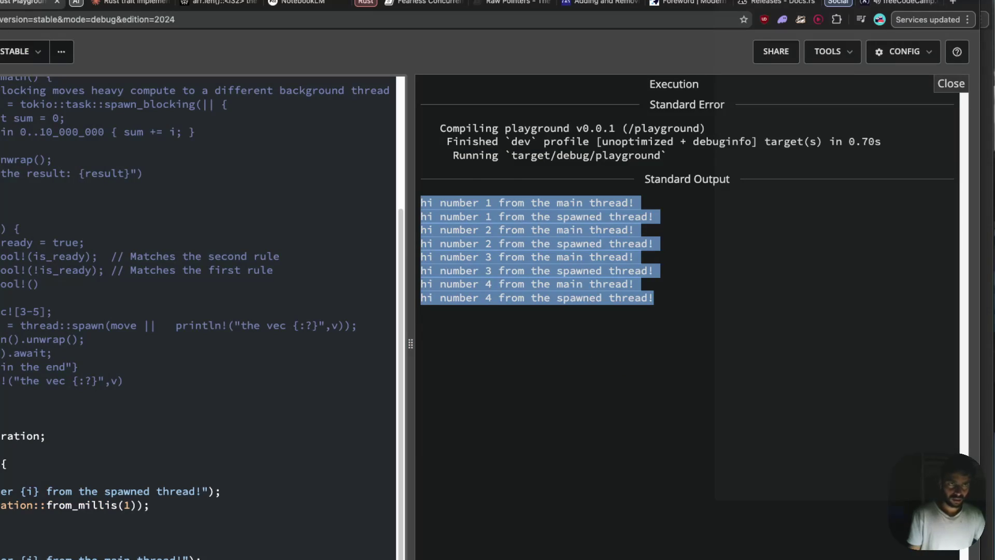
- Rerun the spawn example twice to compare output, then return to the Listing 16-1 page
{"action": "key", "text": "ctrl+Return"}
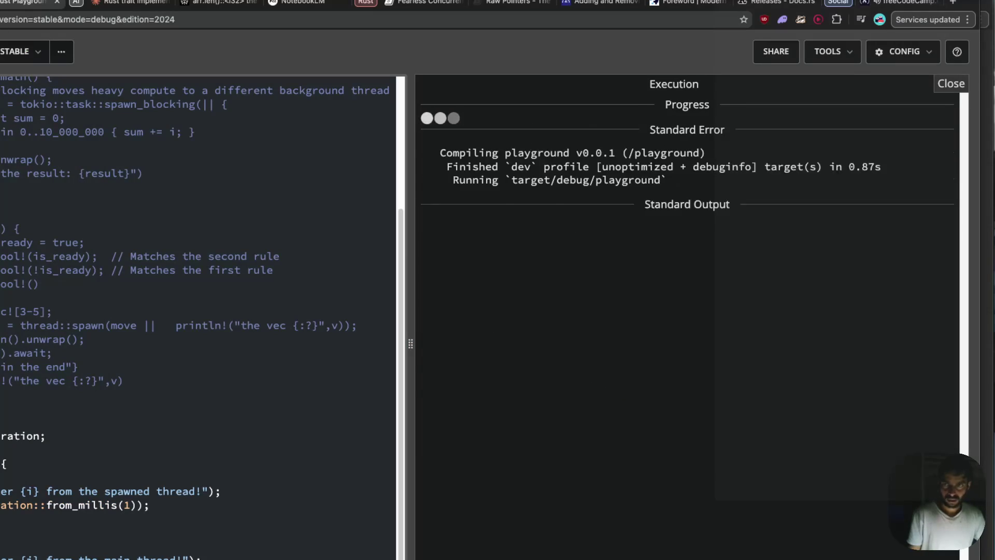
{"action": "key", "text": "ctrl+Return"}
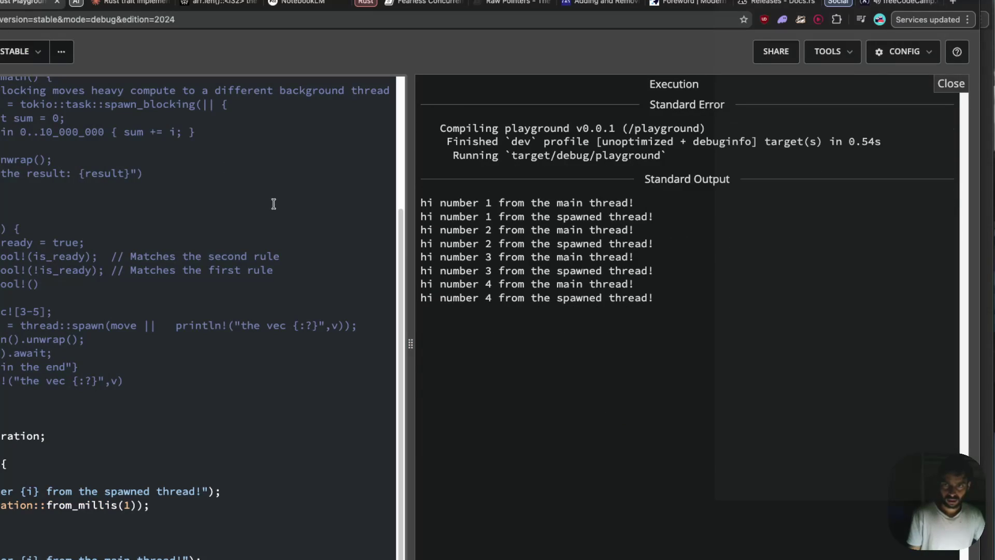
{"action": "key", "text": "super+Tab"}
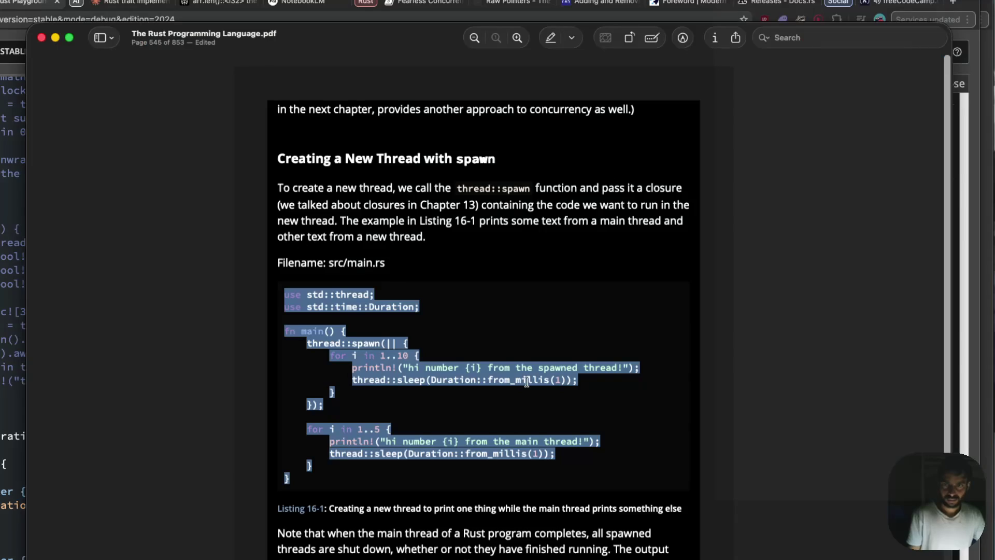